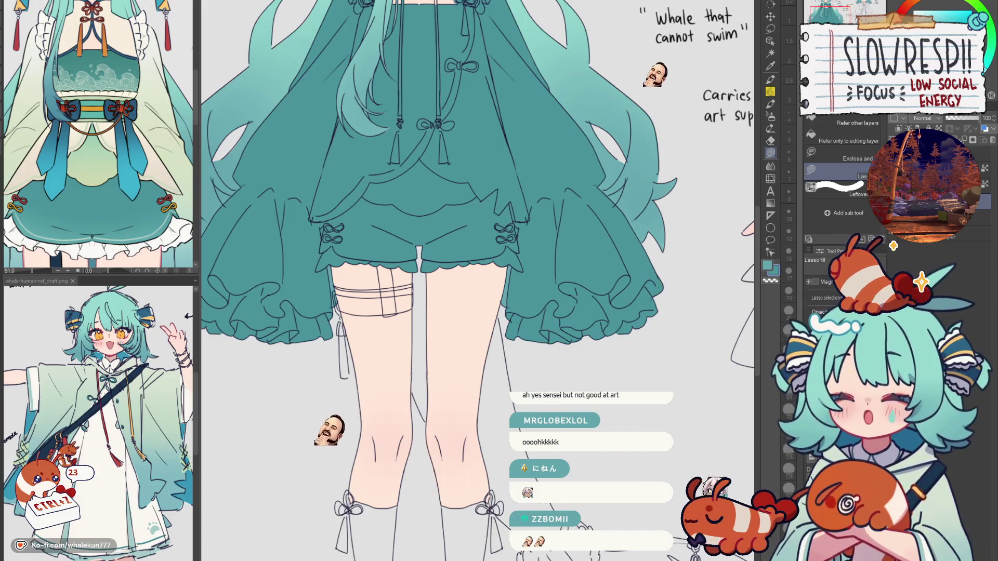
# Zoom and pan the sheet to bring the whale form's legs and lower hem into view
pyautogui.scroll(3, 447, 281)
pyautogui.scroll(2, 447, 281)
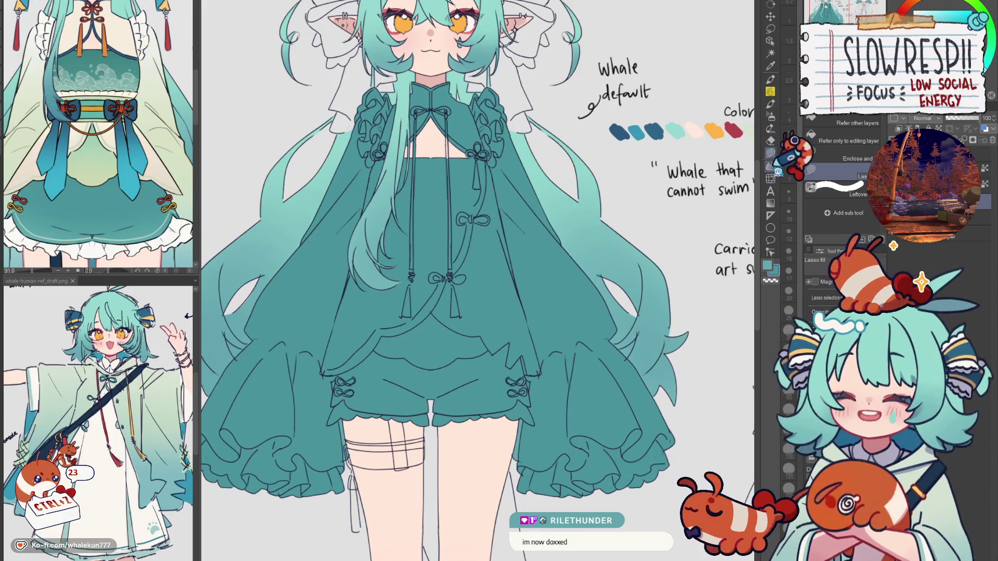
pyautogui.scroll(-3, 545, 353)
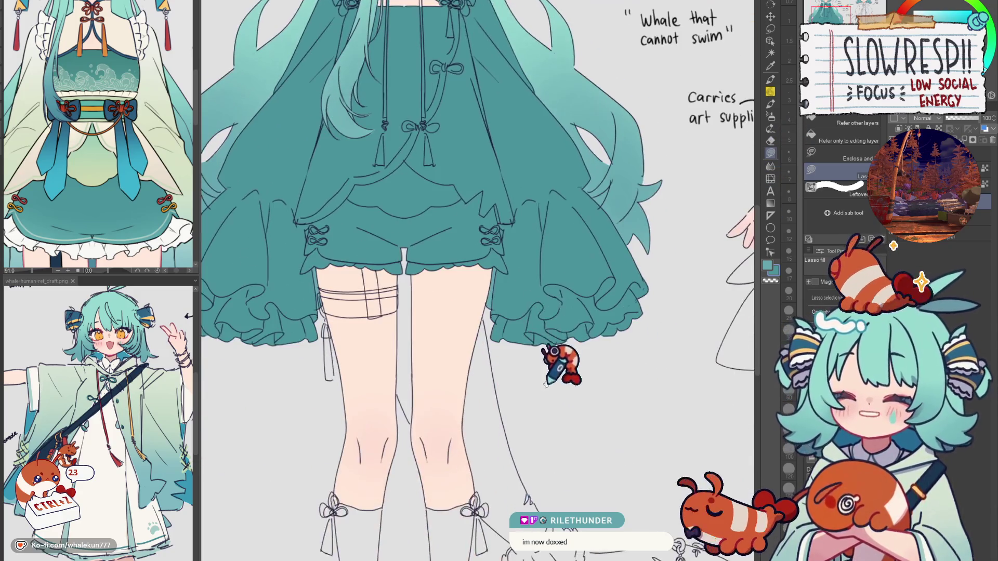
pyautogui.scroll(-5, 562, 395)
pyautogui.moveTo(567, 364); pyautogui.dragTo(447, 353)
pyautogui.scroll(2, 458, 337)
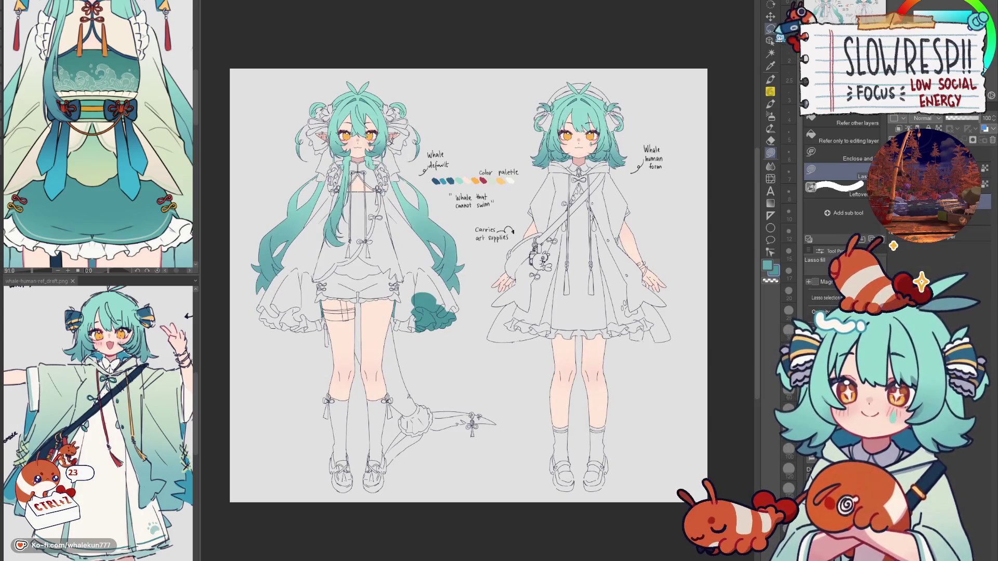
# Lasso-select the stray teal patch by the hem, remove it, restore the full teal fill, and deselect
pyautogui.click(772, 29)
pyautogui.scroll(3, 472, 278)
pyautogui.moveTo(473, 279)
pyautogui.mouseDown()
pyautogui.moveTo(382, 260)
pyautogui.moveTo(499, 303)
pyautogui.mouseUp()
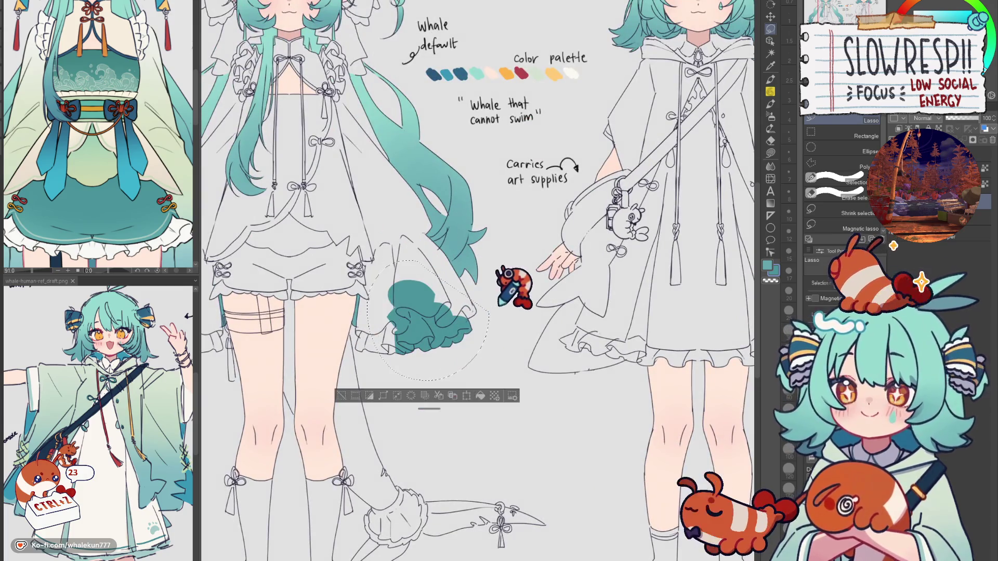
pyautogui.hotkey('ctrl', 'z')
pyautogui.hotkey('ctrl', 'y')
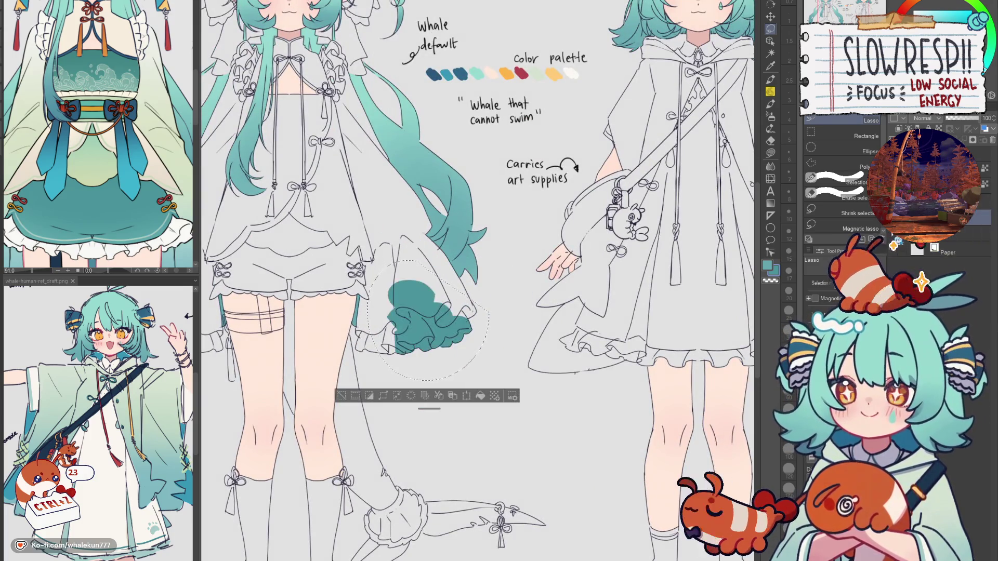
pyautogui.hotkey('ctrl', 'y')
pyautogui.scroll(-3, 603, 244)
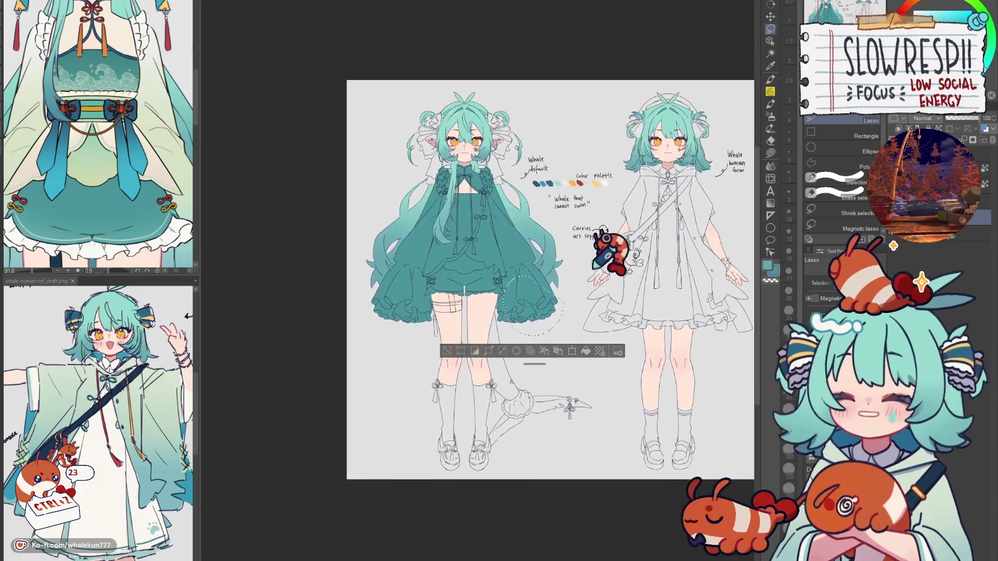
pyautogui.hotkey('ctrl', 'd')
# Flip the canvas horizontally to check the design, flip it back, and re-centre the sheet
pyautogui.press('h')
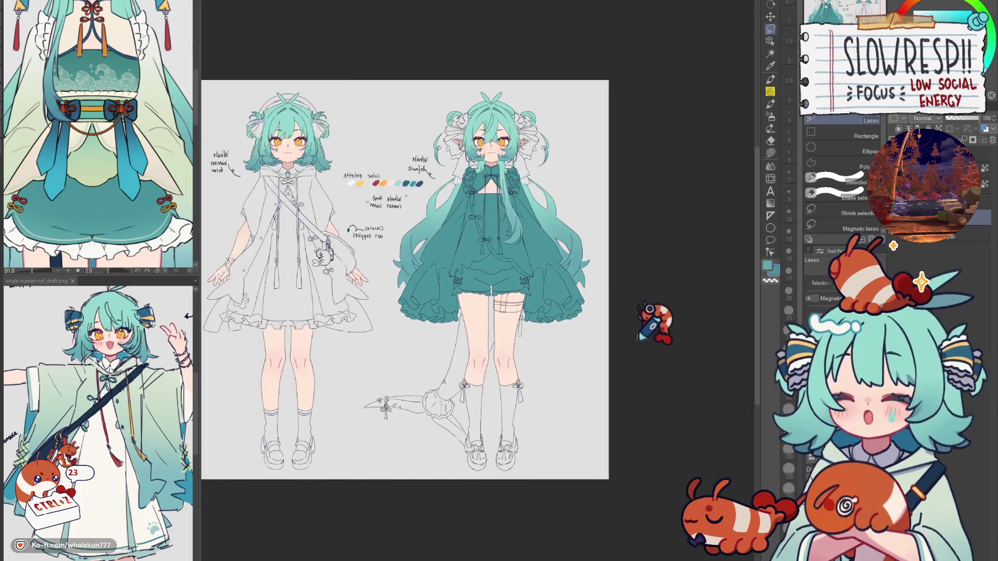
pyautogui.press('h')
pyautogui.moveTo(602, 331); pyautogui.dragTo(622, 364)
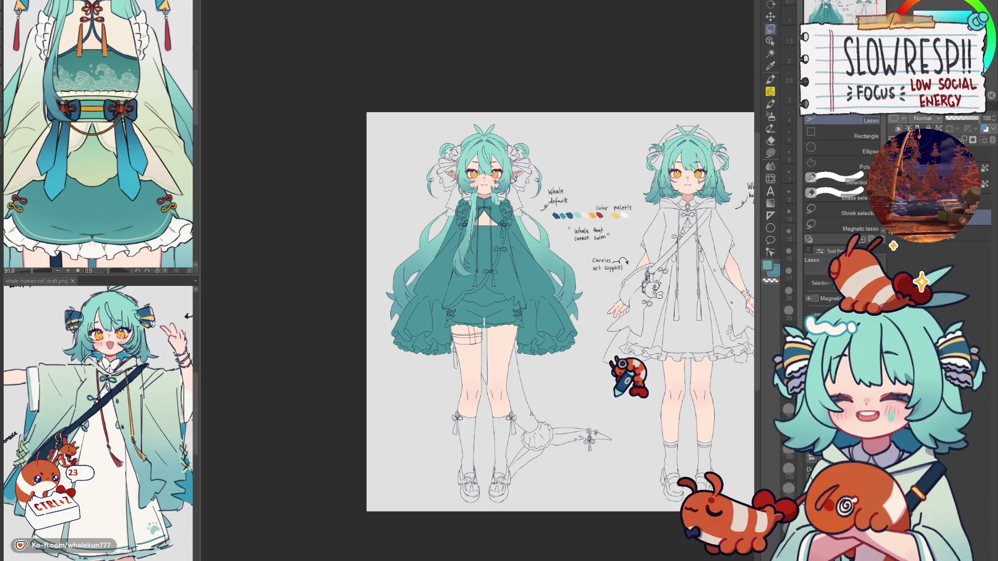
# Switch to the Lasso fill tool and centre the whale form's upper body
pyautogui.press('g')
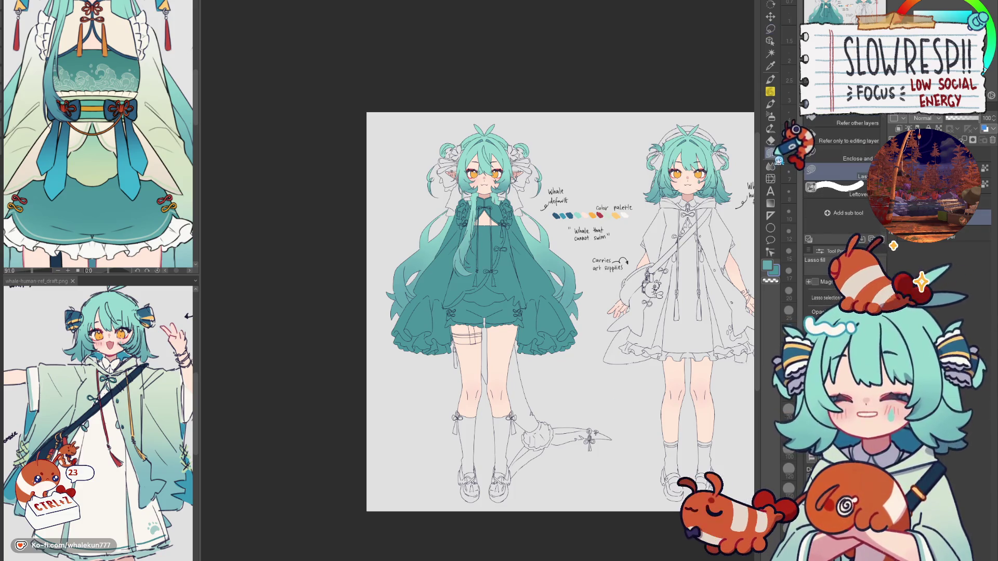
pyautogui.scroll(5, 471, 260)
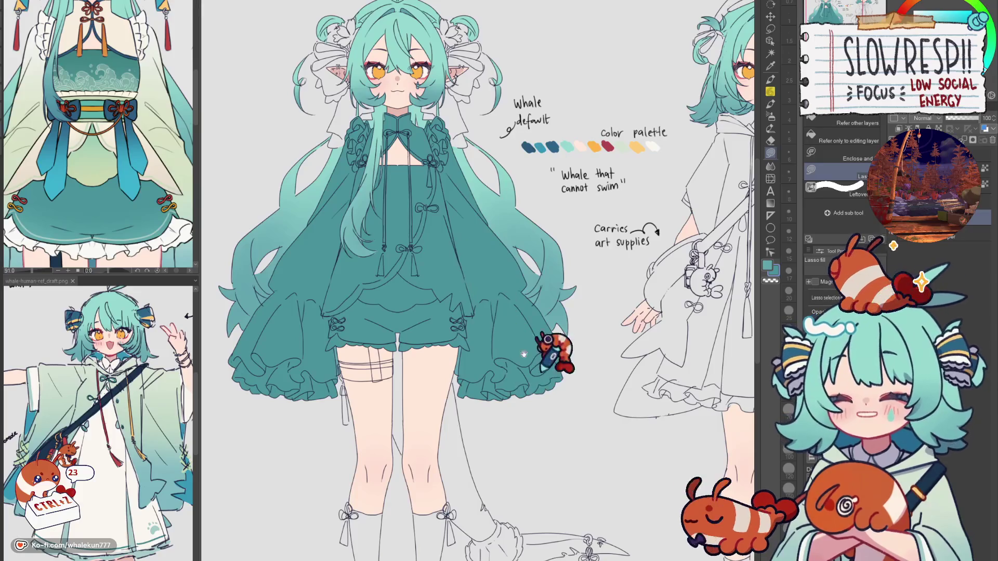
pyautogui.scroll(-3, 520, 338)
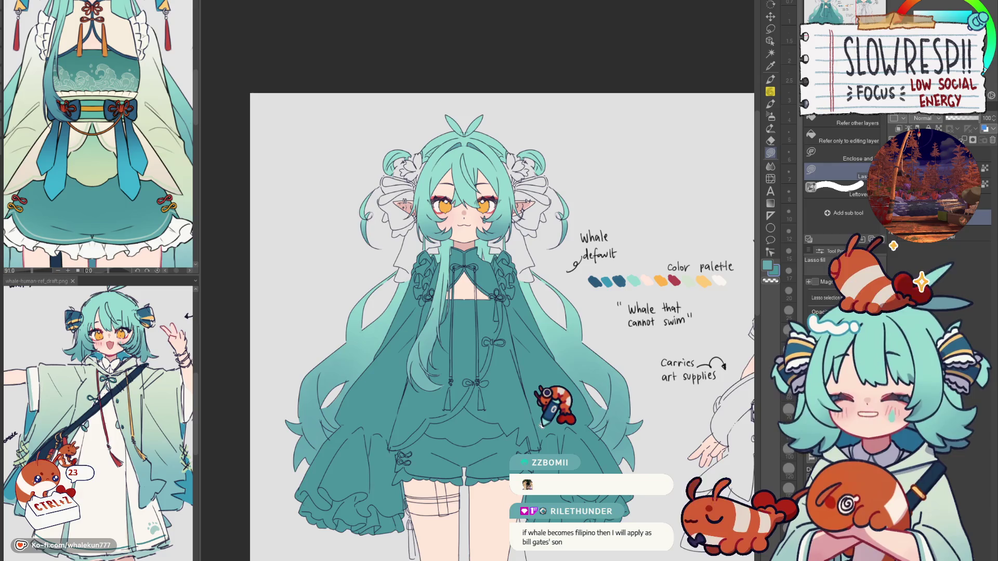
pyautogui.moveTo(624, 356)
pyautogui.mouseDown()
pyautogui.moveTo(614, 311)
pyautogui.moveTo(591, 323)
pyautogui.mouseUp()
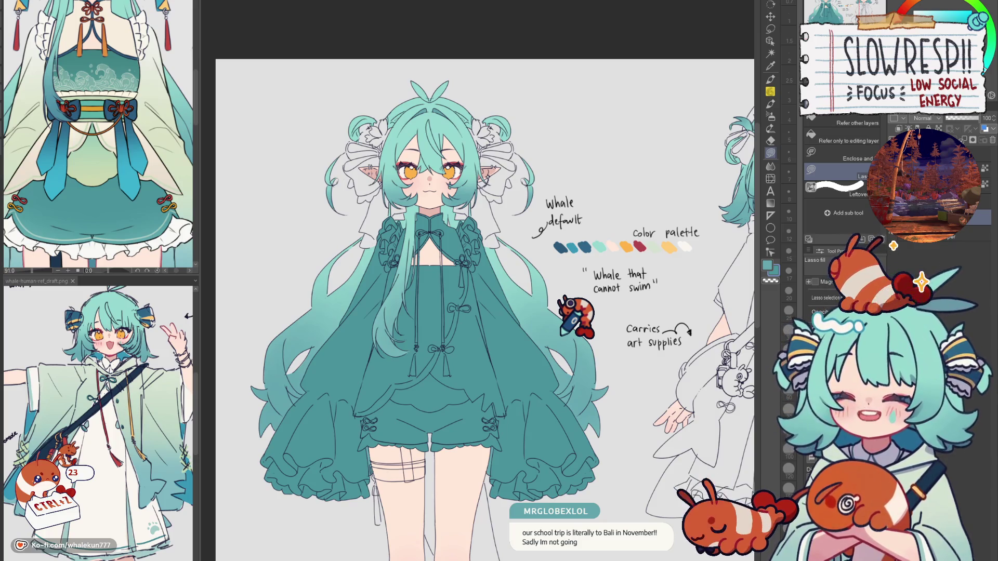
pyautogui.scroll(-3, 560, 335)
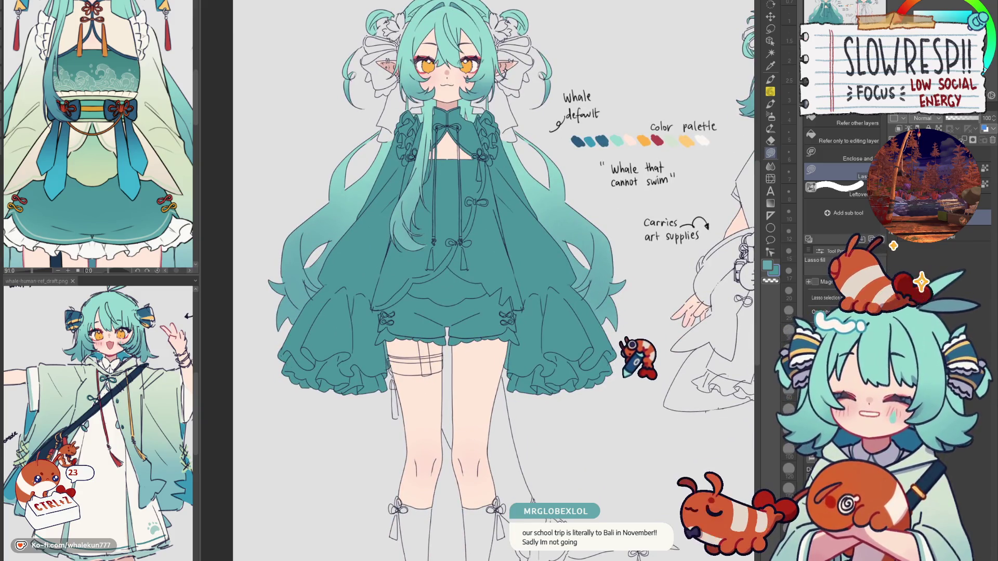
pyautogui.scroll(-2, 624, 377)
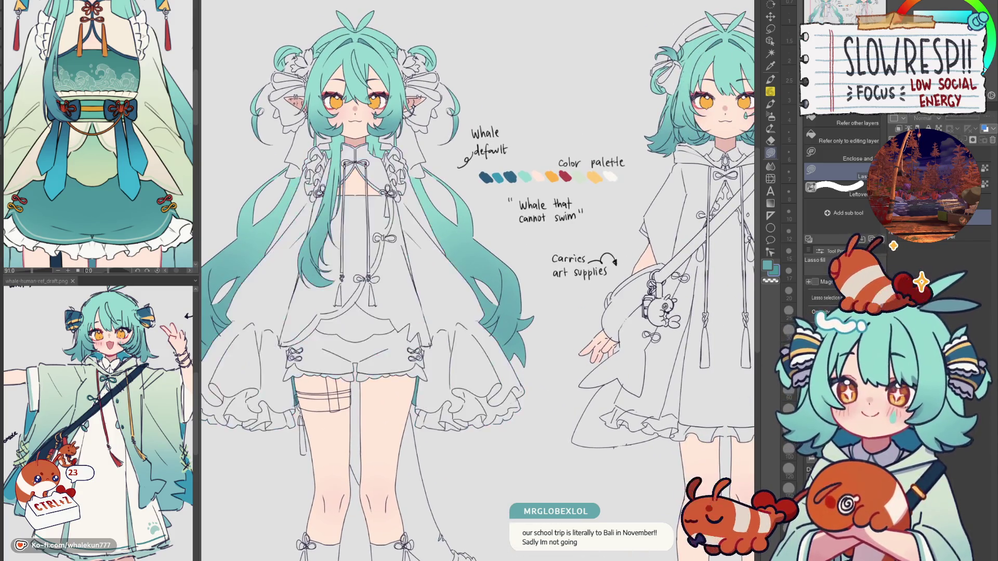
pyautogui.scroll(2, 971, 129)
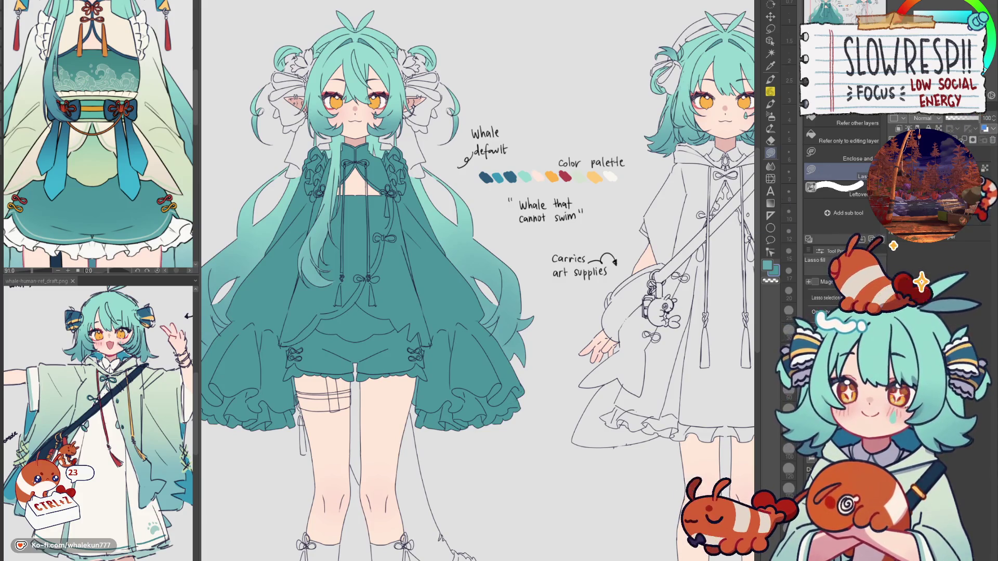
pyautogui.scroll(-3, 627, 351)
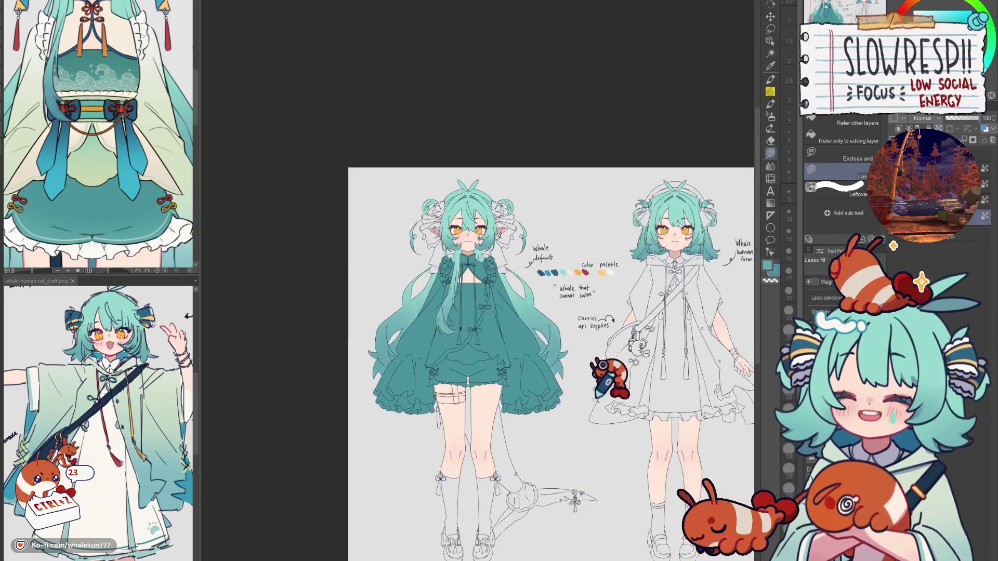
# Switch to the blending brushes and re-centre the whole sheet in view
pyautogui.press('j')
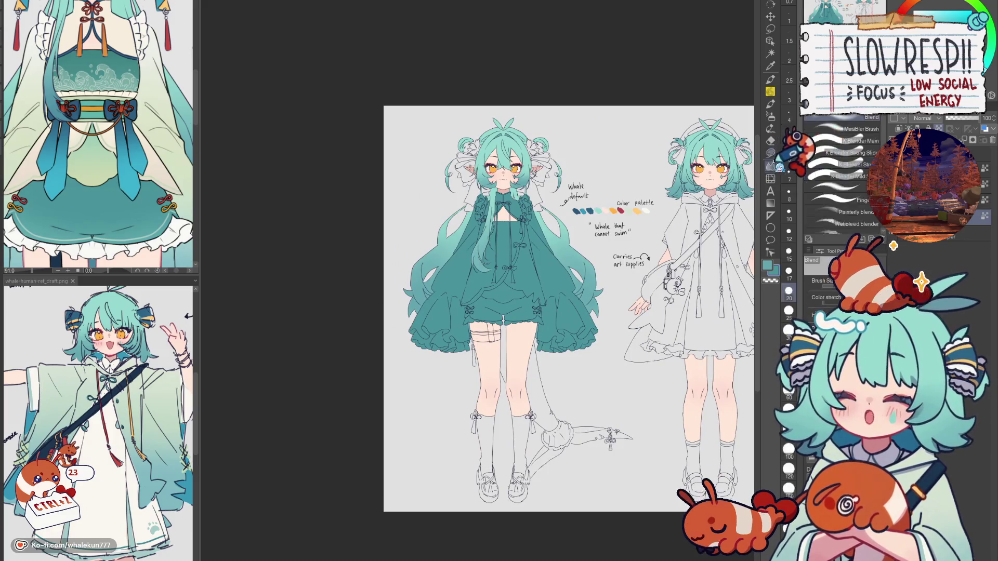
pyautogui.moveTo(645, 327); pyautogui.dragTo(522, 301)
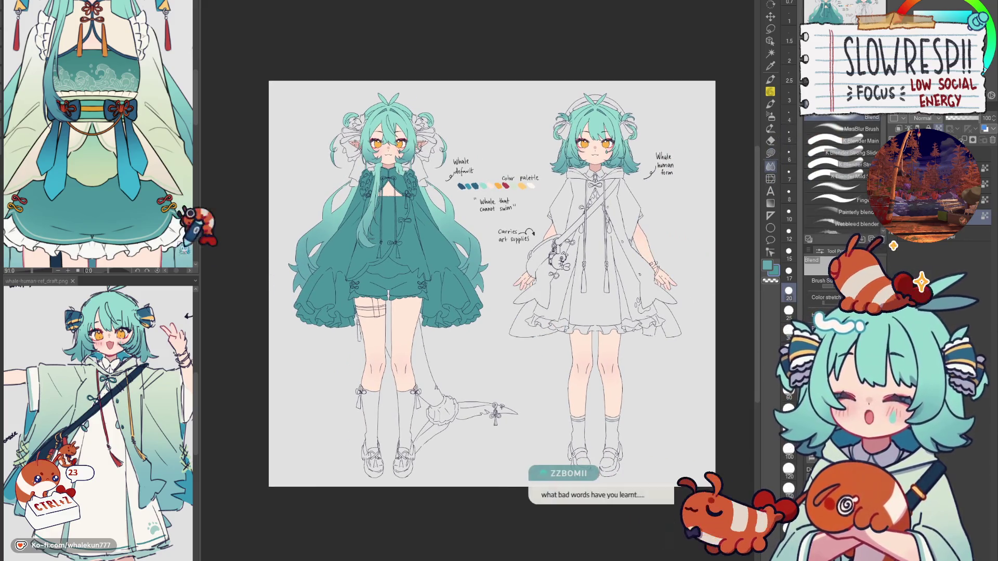
pyautogui.hscroll(-2, 165, 214)
pyautogui.moveTo(493, 277); pyautogui.dragTo(513, 289)
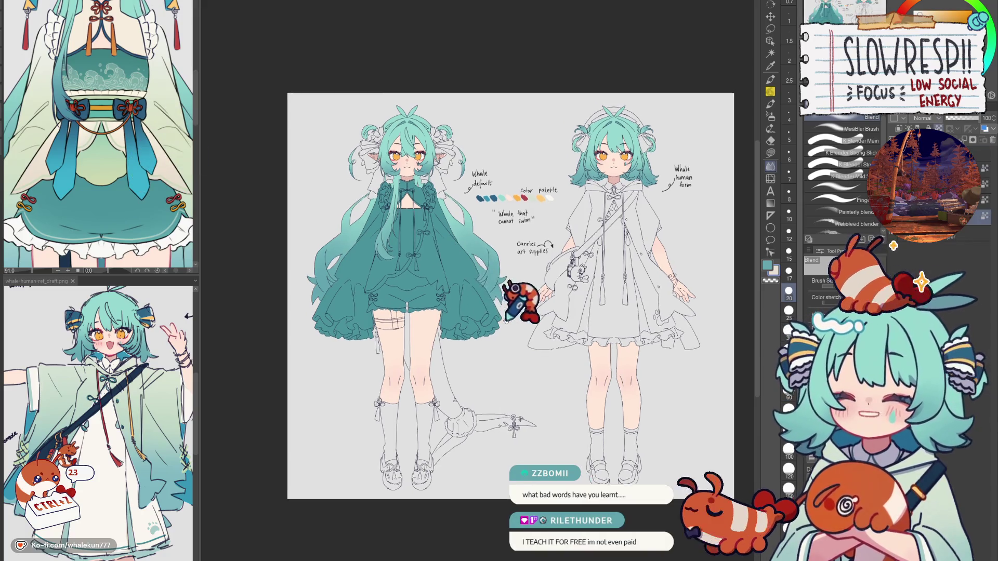
# Select the Lasso fill sub tool to refill the outfit areas in pale cream
pyautogui.scroll(3, 130, 78)
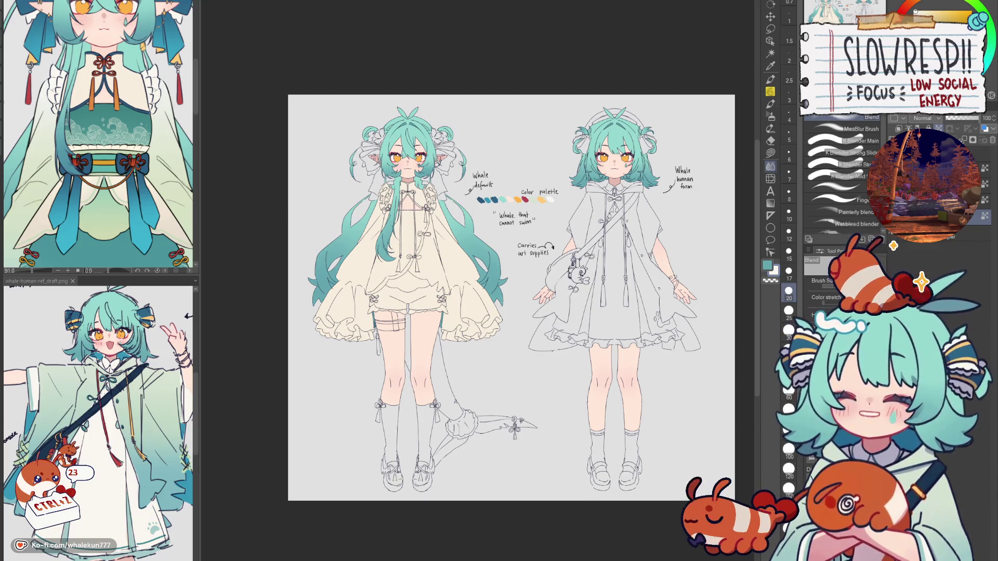
pyautogui.click(770, 152)
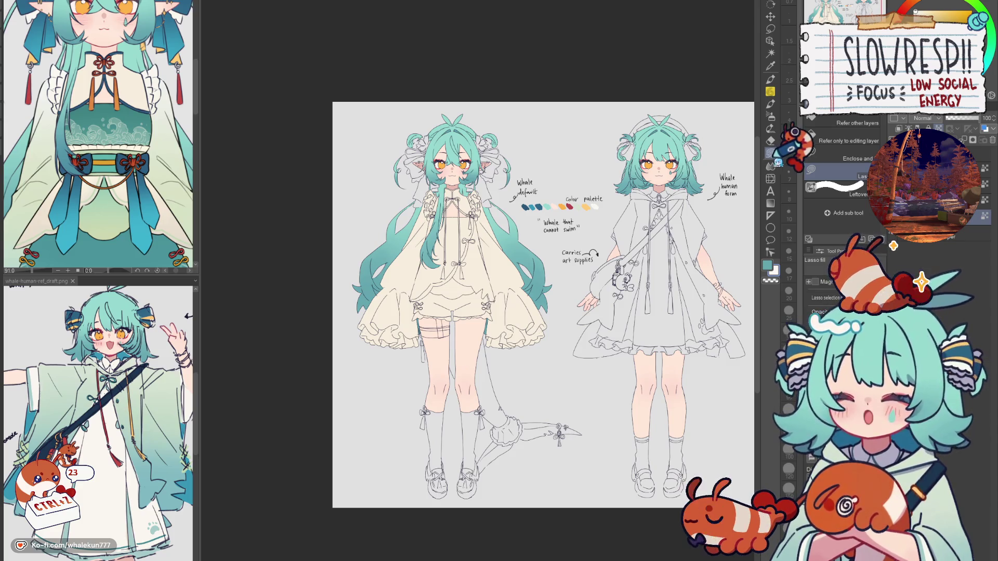
pyautogui.moveTo(499, 445)
pyautogui.mouseDown()
pyautogui.moveTo(566, 378)
pyautogui.moveTo(553, 389)
pyautogui.moveTo(551, 364)
pyautogui.mouseUp()
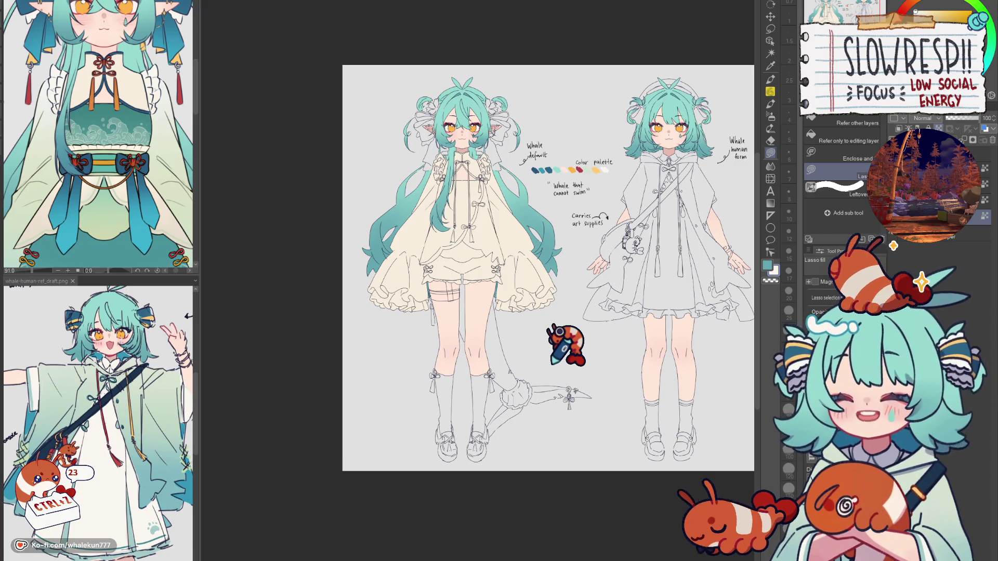
pyautogui.moveTo(551, 364)
pyautogui.mouseDown()
pyautogui.moveTo(539, 388)
pyautogui.moveTo(443, 398)
pyautogui.mouseUp()
pyautogui.moveTo(648, 362); pyautogui.dragTo(566, 350)
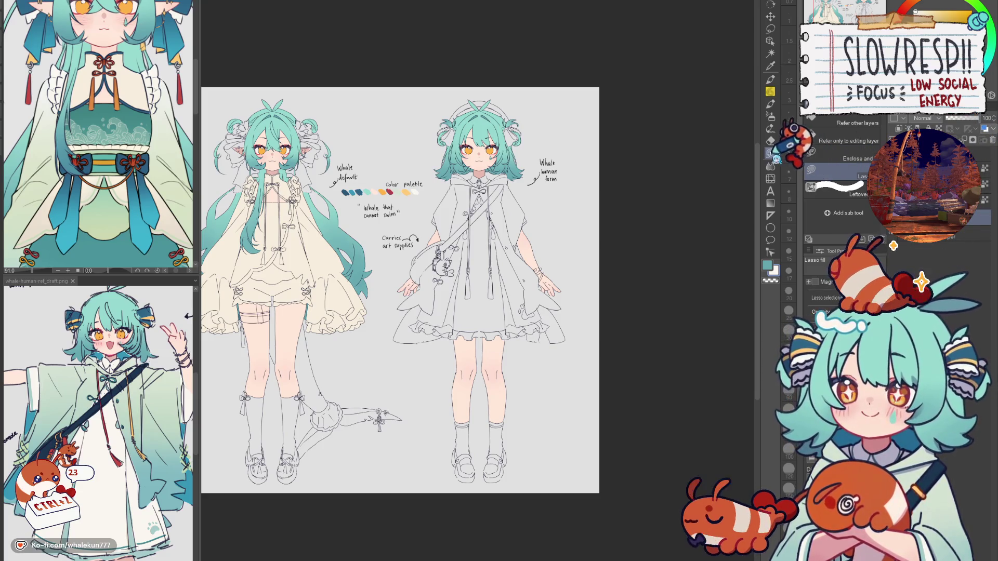
pyautogui.moveTo(628, 332); pyautogui.dragTo(657, 311)
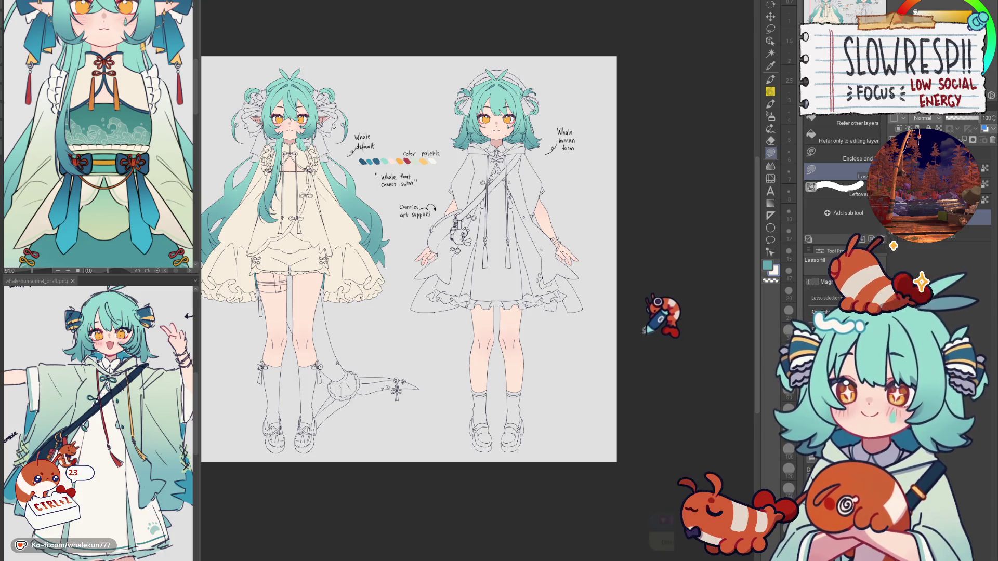
pyautogui.moveTo(644, 330); pyautogui.dragTo(661, 342)
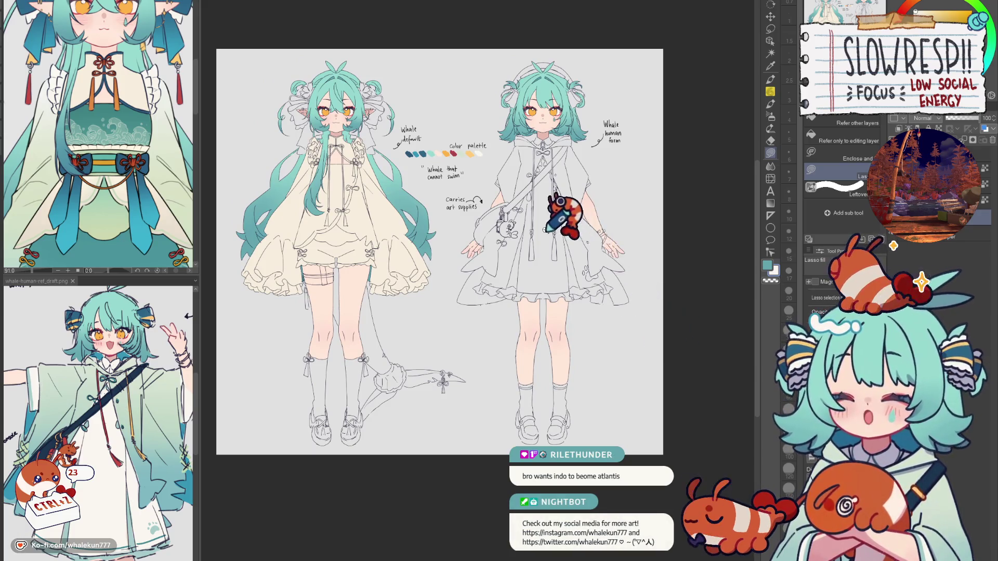
pyautogui.scroll(3, 504, 223)
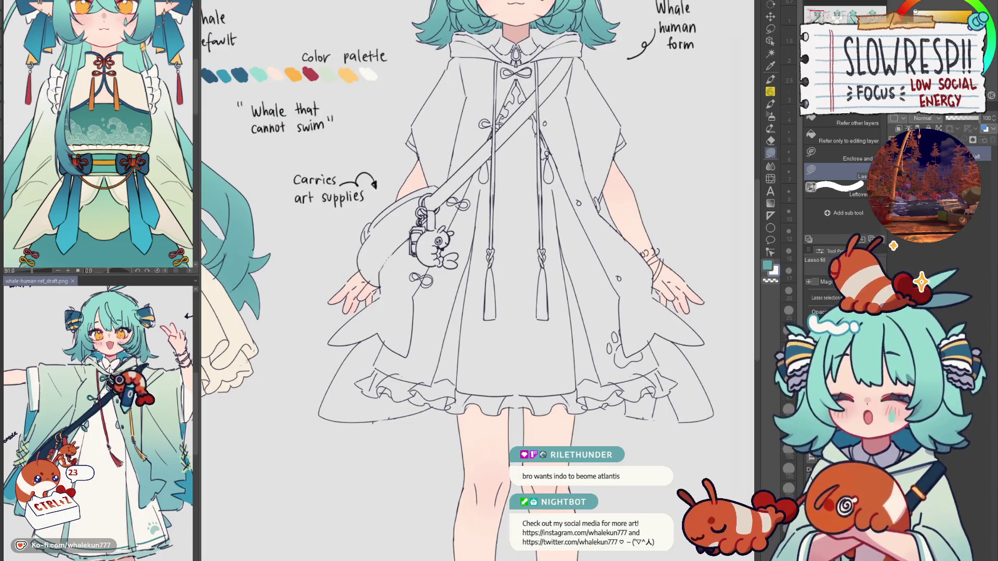
# Fill the human form's hood with pale green
pyautogui.moveTo(526, 313); pyautogui.dragTo(515, 349)
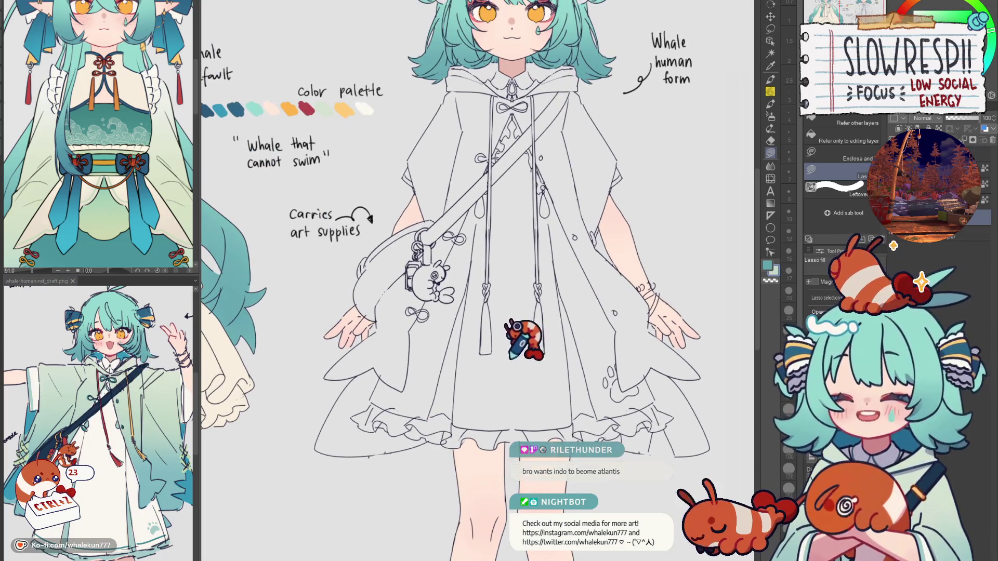
pyautogui.scroll(2, 506, 362)
pyautogui.scroll(-2, 506, 363)
pyautogui.scroll(5, 512, 312)
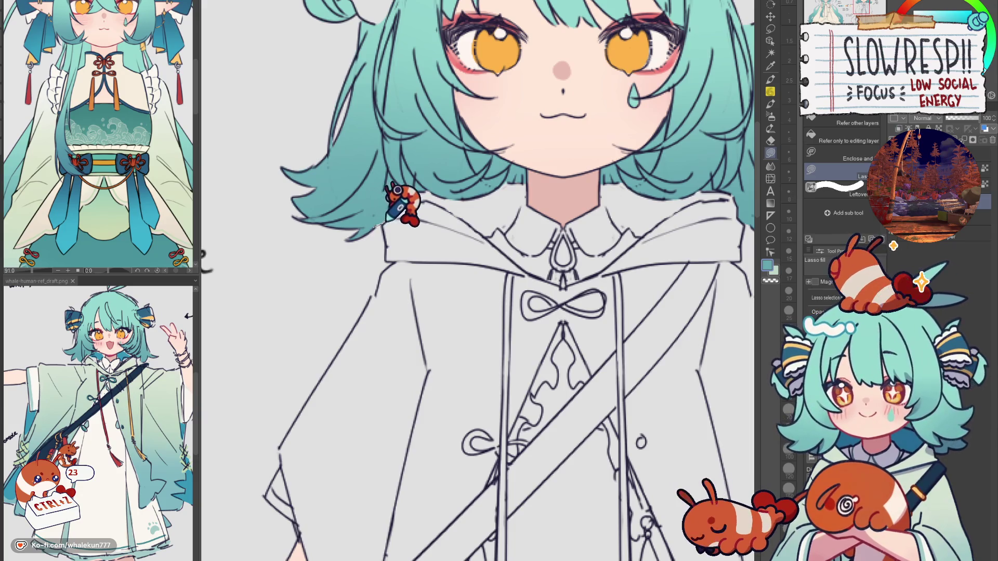
pyautogui.hscroll(5, 457, 244)
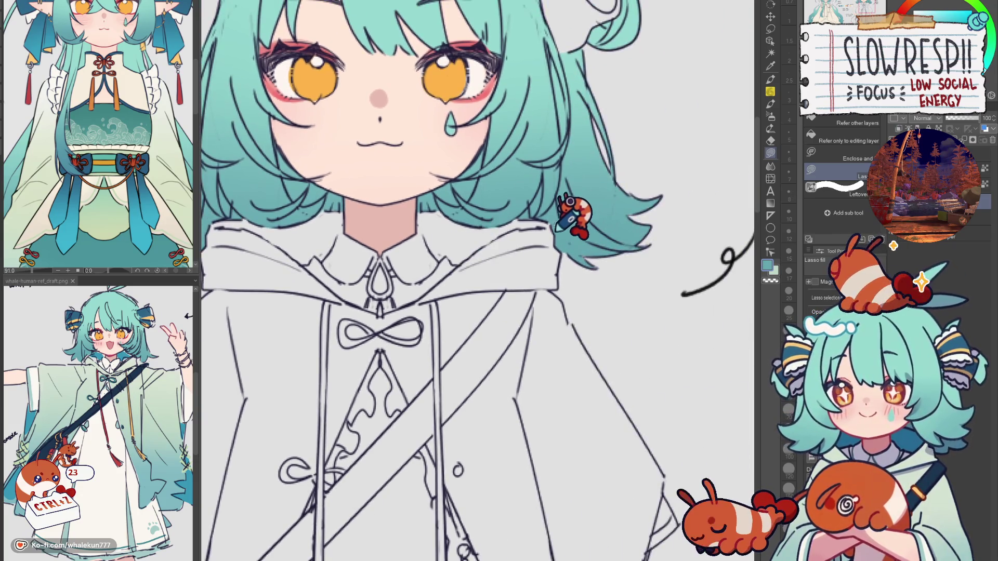
pyautogui.hscroll(-5, 719, 276)
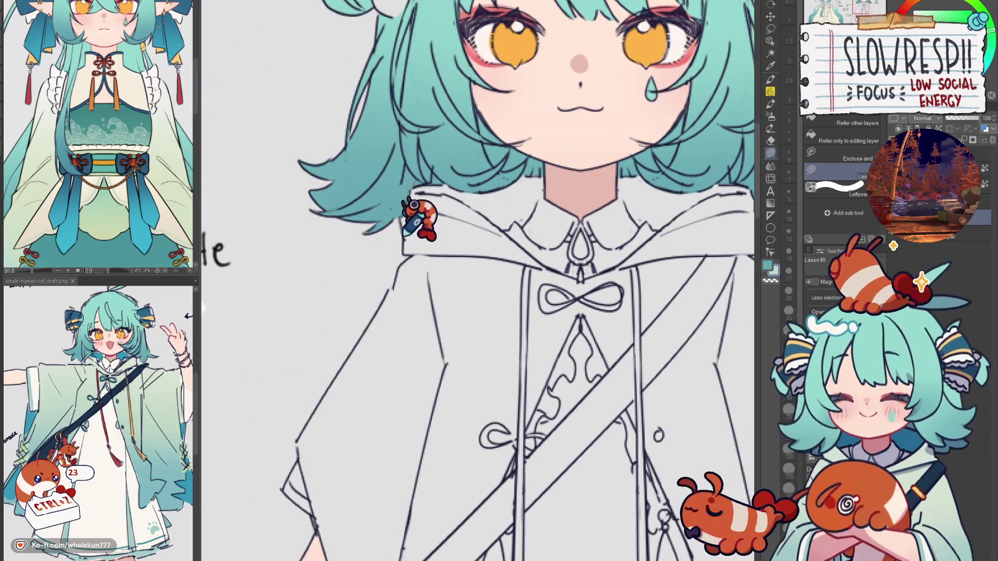
pyautogui.moveTo(411, 256)
pyautogui.mouseDown()
pyautogui.moveTo(519, 286)
pyautogui.moveTo(589, 218)
pyautogui.moveTo(566, 156)
pyautogui.moveTo(557, 291)
pyautogui.moveTo(651, 239)
pyautogui.moveTo(627, 169)
pyautogui.mouseUp()
# Fill the upper coat and the left sleeve pale green
pyautogui.hscroll(3, 515, 114)
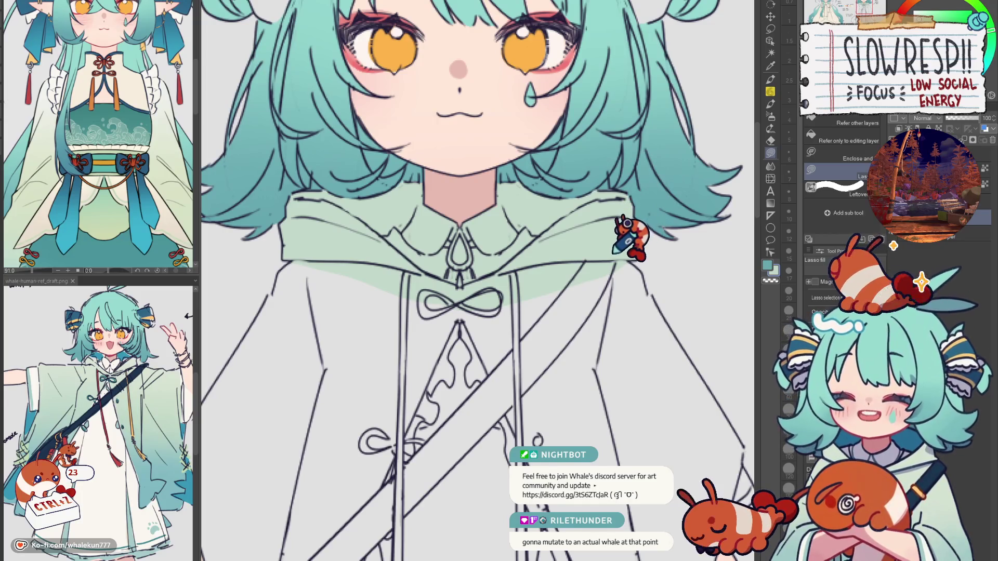
pyautogui.scroll(-4, 614, 252)
pyautogui.scroll(5, 580, 231)
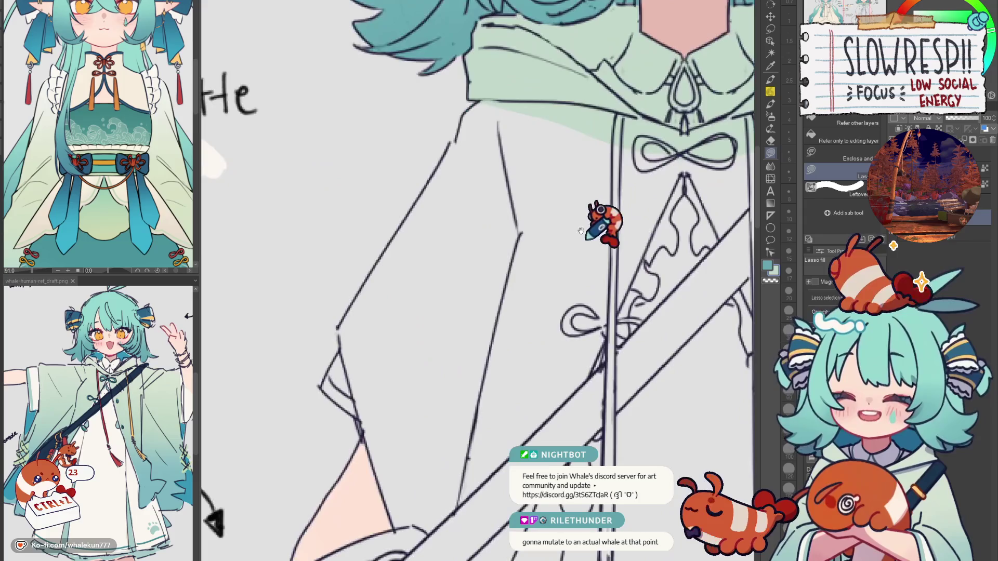
pyautogui.moveTo(476, 105)
pyautogui.mouseDown()
pyautogui.moveTo(458, 146)
pyautogui.moveTo(526, 240)
pyautogui.moveTo(554, 147)
pyautogui.moveTo(584, 139)
pyautogui.mouseUp()
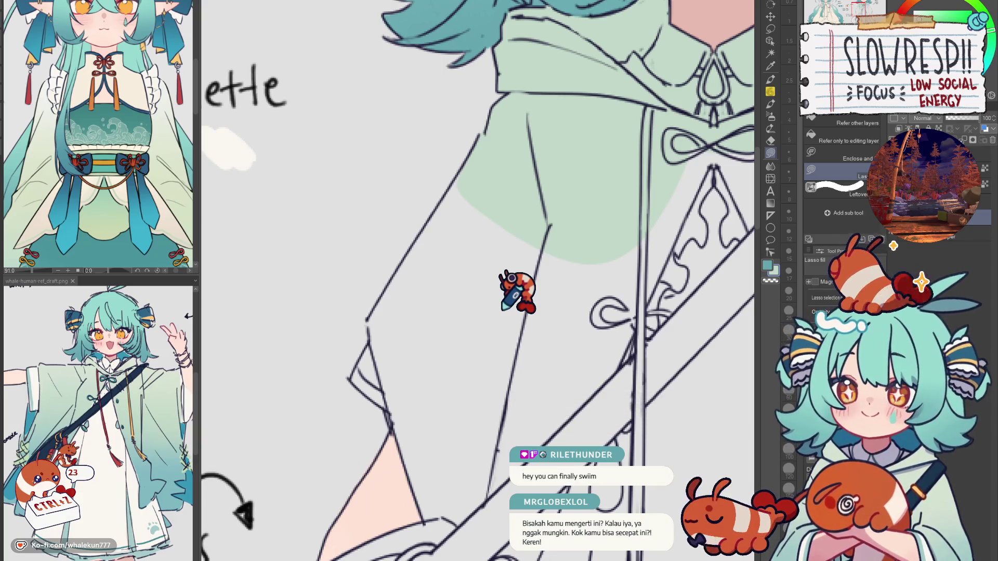
pyautogui.moveTo(510, 312)
pyautogui.mouseDown()
pyautogui.moveTo(530, 282)
pyautogui.moveTo(499, 290)
pyautogui.moveTo(516, 282)
pyautogui.mouseUp()
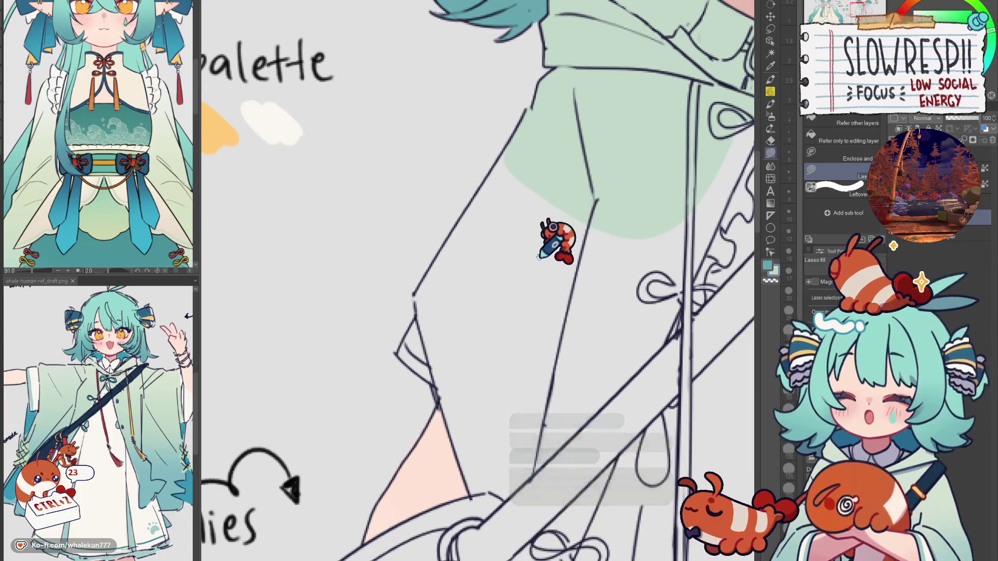
pyautogui.scroll(2, 538, 229)
pyautogui.moveTo(468, 205)
pyautogui.mouseDown()
pyautogui.moveTo(425, 255)
pyautogui.moveTo(556, 286)
pyautogui.mouseUp()
# Fill the lower part of the sleeve pale green up to the strap edge
pyautogui.scroll(-2, 468, 234)
pyautogui.moveTo(471, 196)
pyautogui.mouseDown()
pyautogui.moveTo(483, 172)
pyautogui.moveTo(405, 253)
pyautogui.moveTo(418, 360)
pyautogui.moveTo(568, 207)
pyautogui.mouseUp()
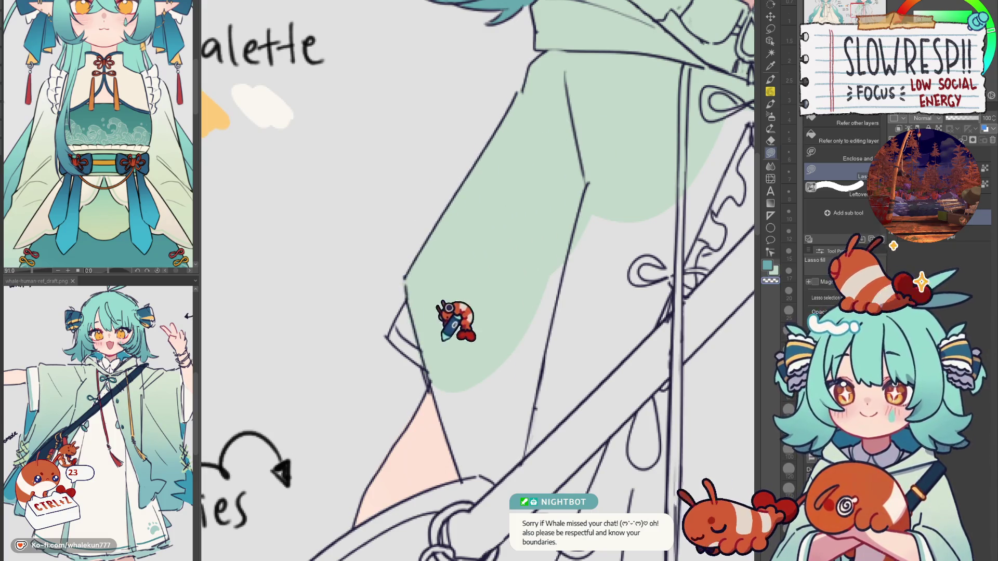
pyautogui.scroll(-2, 432, 239)
pyautogui.moveTo(439, 227)
pyautogui.mouseDown()
pyautogui.moveTo(466, 334)
pyautogui.moveTo(488, 338)
pyautogui.moveTo(503, 329)
pyautogui.moveTo(507, 96)
pyautogui.mouseUp()
pyautogui.moveTo(463, 364)
pyautogui.mouseDown()
pyautogui.moveTo(492, 363)
pyautogui.moveTo(575, 290)
pyautogui.moveTo(624, 191)
pyautogui.mouseUp()
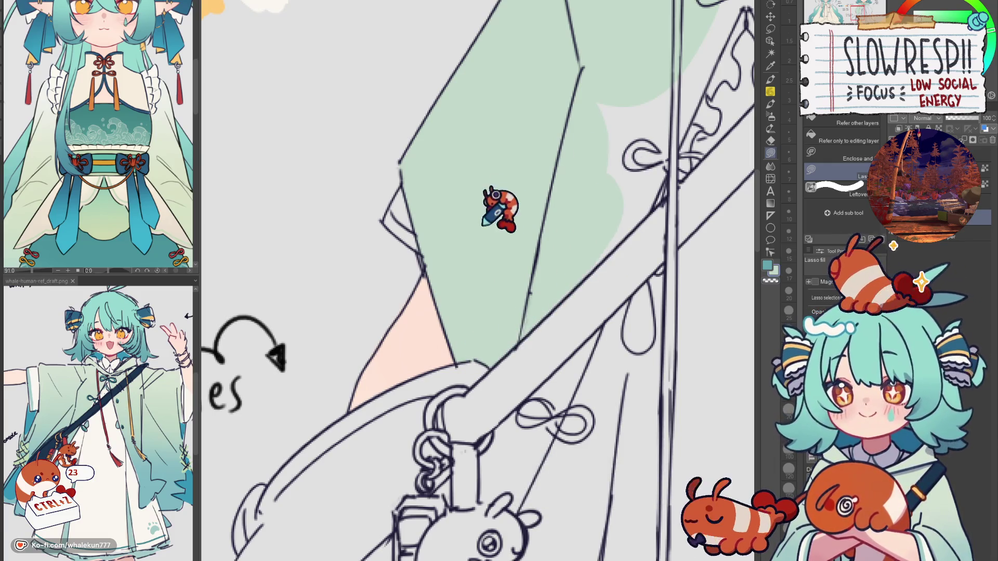
# Zoom out to check the whole character, zoom back in on the sleeve, and undo the last fill
pyautogui.hotkey('ctrl', '-')
pyautogui.hotkey('ctrl', '-')
pyautogui.hotkey('ctrl', '+')
pyautogui.hotkey('ctrl', '+')
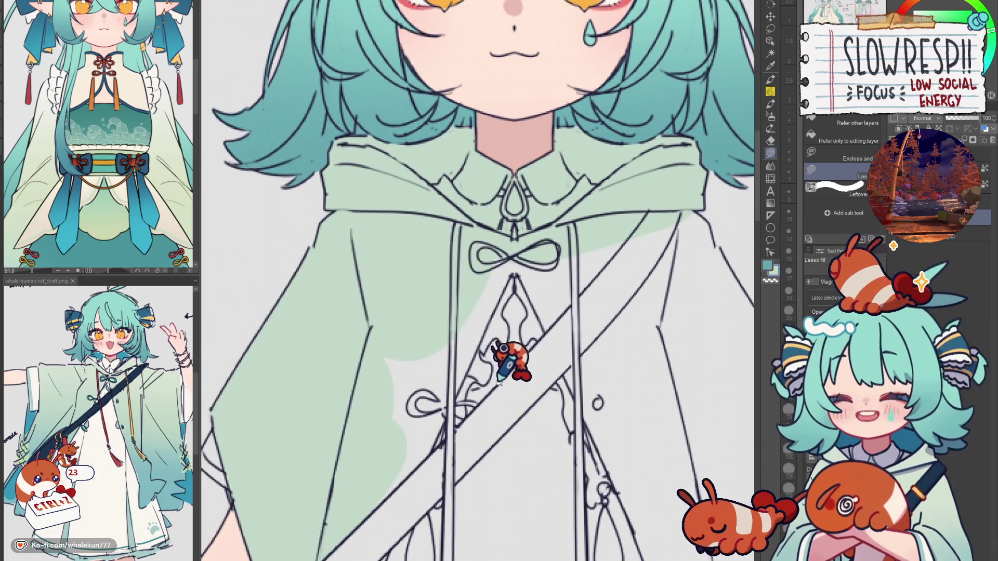
pyautogui.hotkey('ctrl', '-')
pyautogui.hotkey('ctrl', '+')
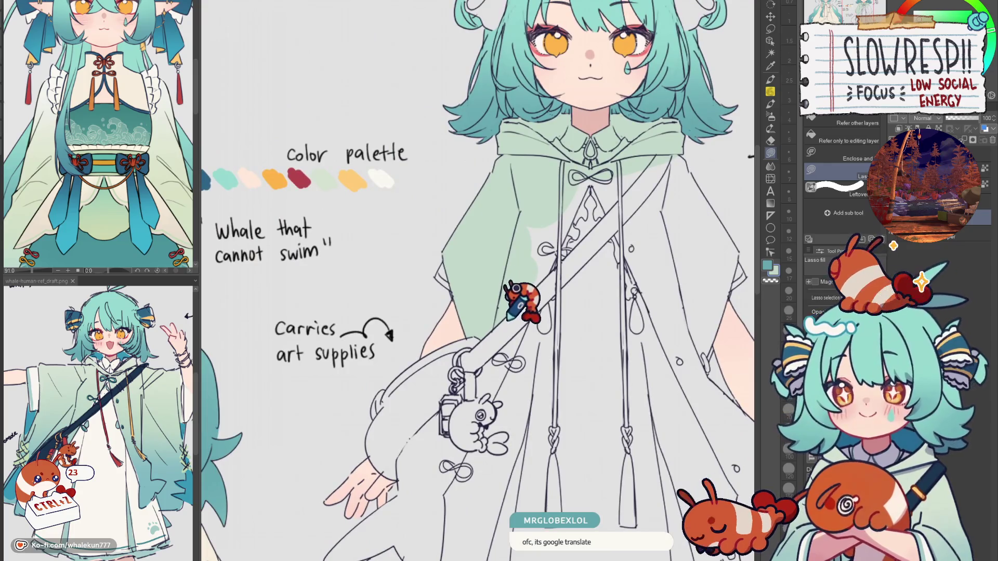
pyautogui.hotkey('ctrl', '+')
pyautogui.hotkey('ctrl', '+')
pyautogui.hotkey('ctrl', '+')
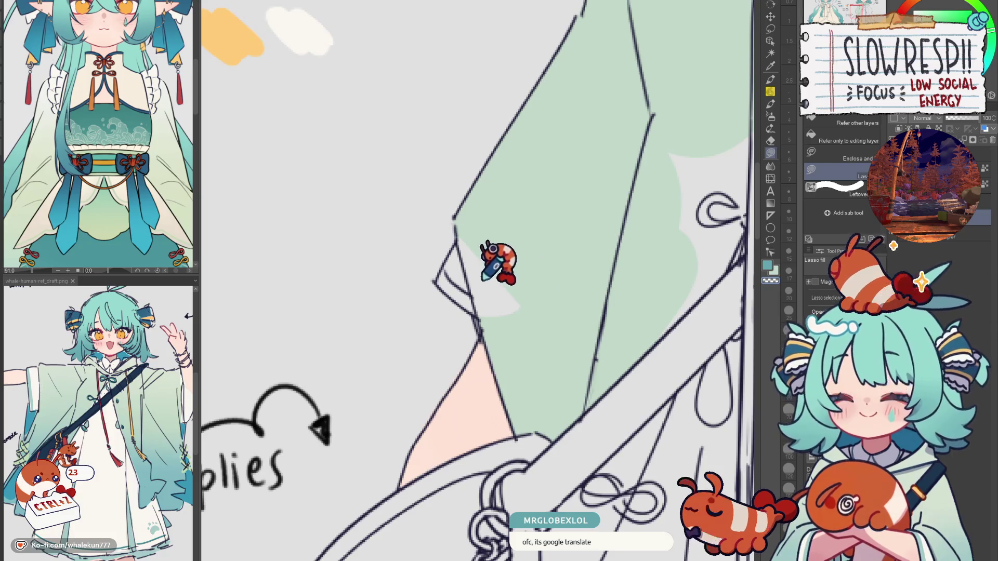
pyautogui.hotkey('ctrl', 'z')
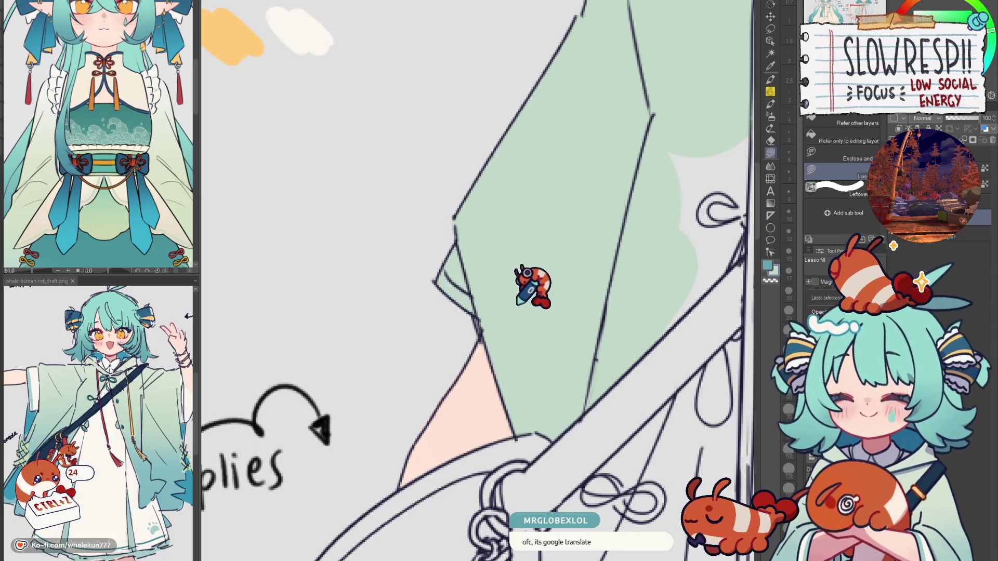
# Fill the gap between the green cloak and the strap pale green
pyautogui.scroll(-5, 529, 287)
pyautogui.scroll(3, 513, 285)
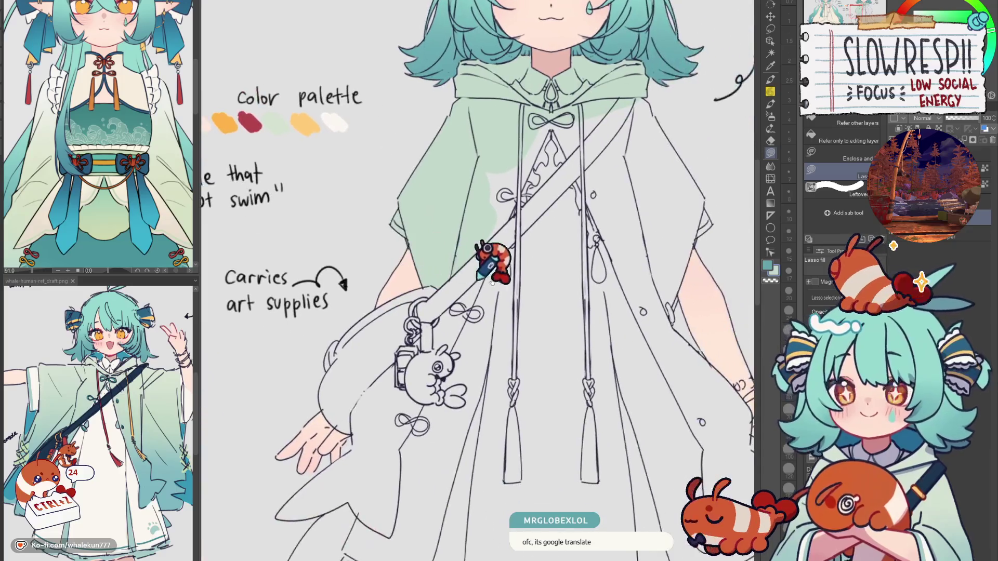
pyautogui.scroll(-3, 494, 303)
pyautogui.scroll(3, 476, 297)
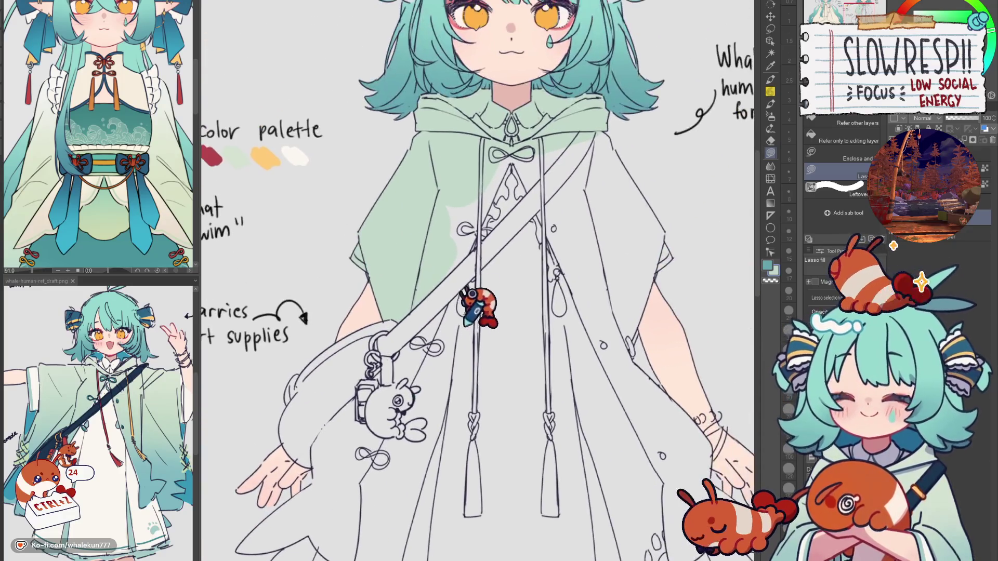
pyautogui.scroll(3, 445, 282)
pyautogui.moveTo(432, 287)
pyautogui.mouseDown()
pyautogui.moveTo(535, 196)
pyautogui.moveTo(457, 56)
pyautogui.moveTo(431, 286)
pyautogui.mouseUp()
pyautogui.moveTo(528, 223); pyautogui.dragTo(486, 261)
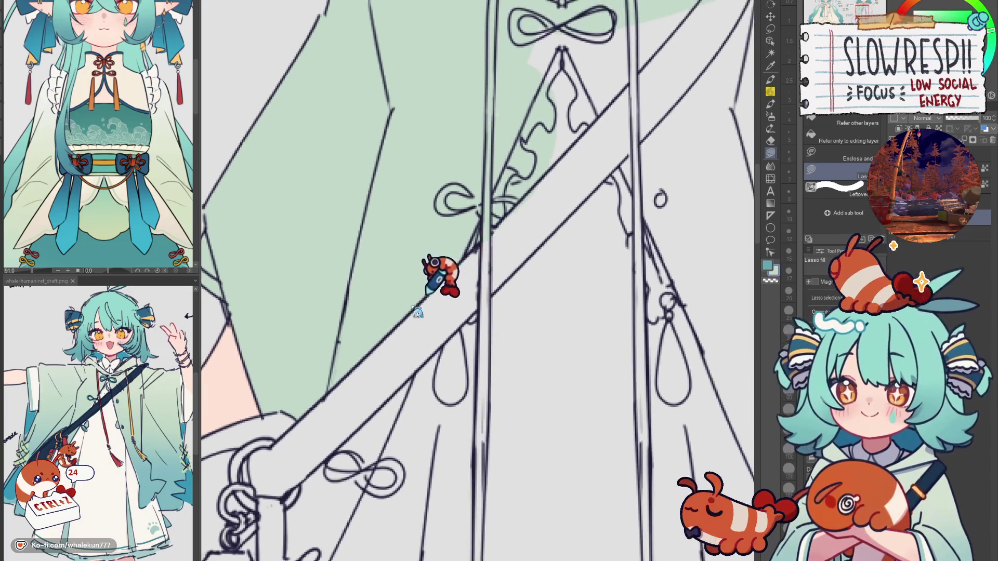
pyautogui.moveTo(379, 327)
pyautogui.mouseDown()
pyautogui.moveTo(479, 223)
pyautogui.moveTo(590, 62)
pyautogui.moveTo(544, 169)
pyautogui.mouseUp()
# Extend the pale green cloak fill down along the strap edge
pyautogui.scroll(-2, 555, 201)
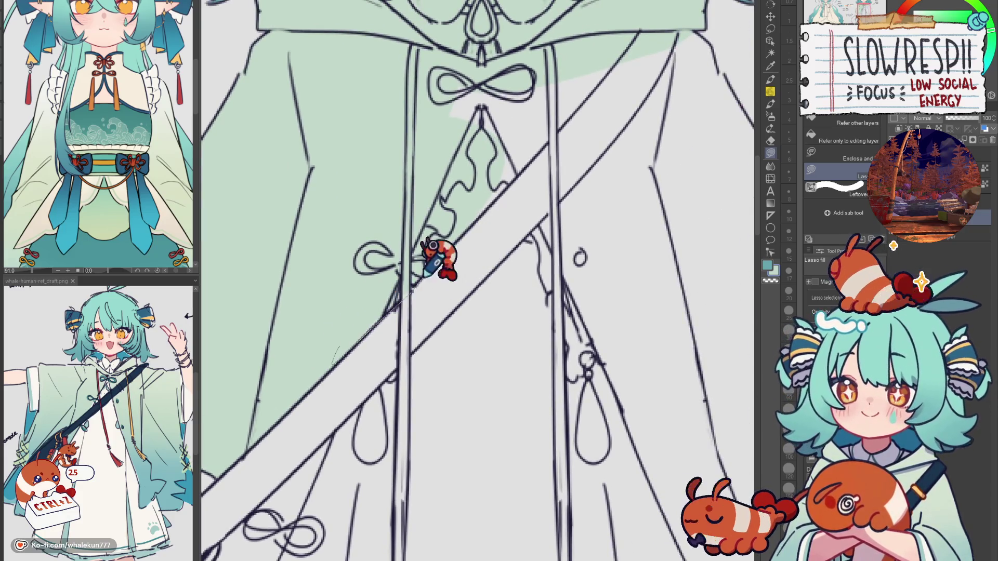
pyautogui.scroll(2, 529, 210)
pyautogui.moveTo(528, 210); pyautogui.dragTo(487, 244)
pyautogui.moveTo(417, 256)
pyautogui.mouseDown()
pyautogui.moveTo(393, 280)
pyautogui.moveTo(539, 139)
pyautogui.moveTo(494, 171)
pyautogui.moveTo(514, 130)
pyautogui.moveTo(500, 167)
pyautogui.moveTo(554, 130)
pyautogui.moveTo(564, 136)
pyautogui.moveTo(551, 127)
pyautogui.moveTo(517, 197)
pyautogui.moveTo(550, 283)
pyautogui.moveTo(554, 130)
pyautogui.mouseUp()
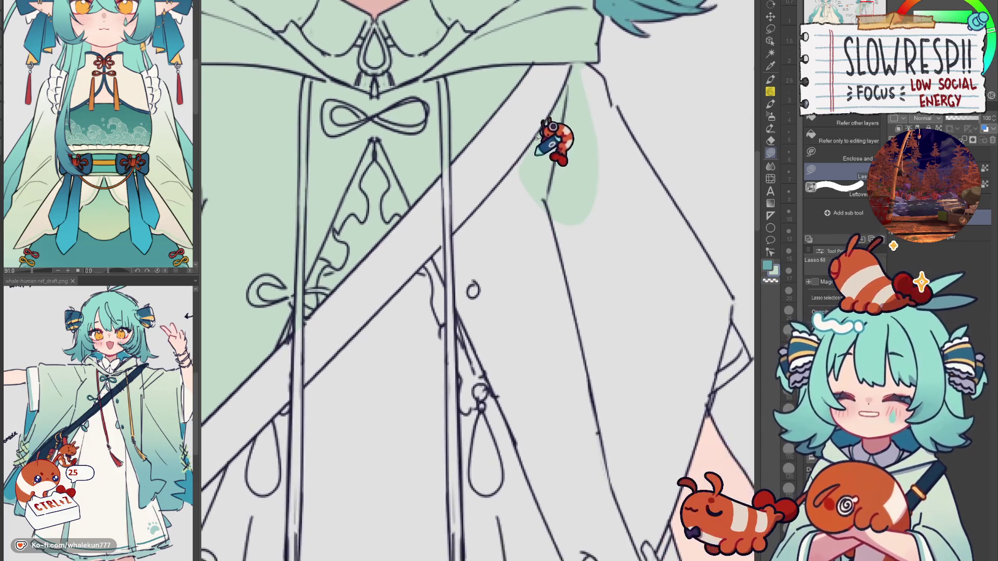
pyautogui.moveTo(577, 92)
pyautogui.mouseDown()
pyautogui.moveTo(448, 238)
pyautogui.moveTo(606, 116)
pyautogui.mouseUp()
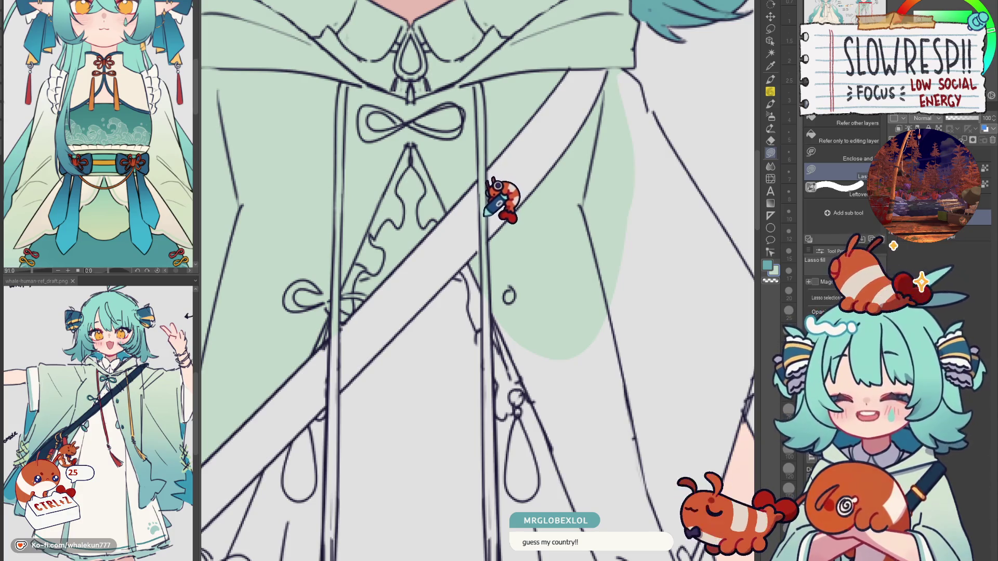
# Undo the last three stray fill strokes along the strap
pyautogui.hscroll(-2, 516, 189)
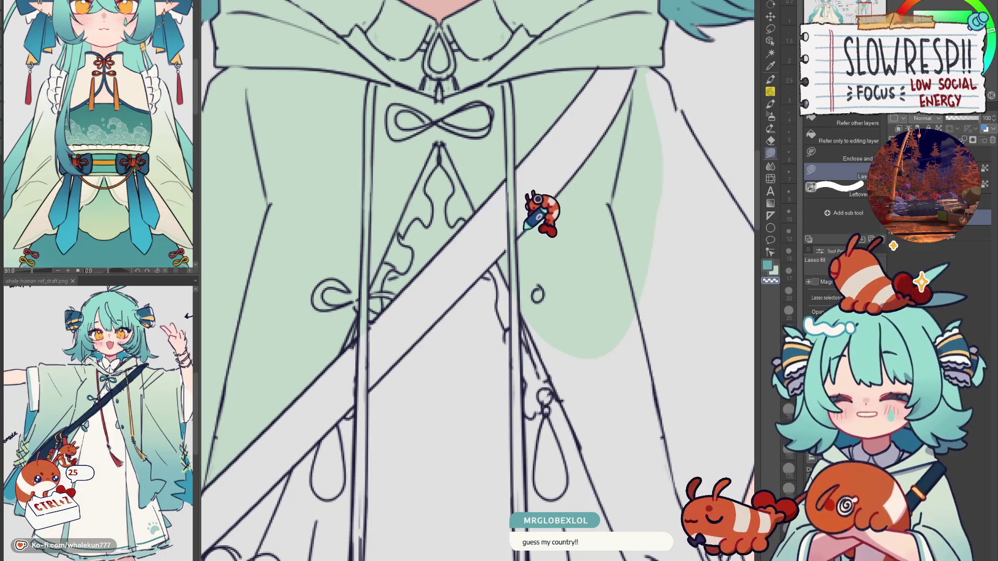
pyautogui.scroll(-3, 535, 213)
pyautogui.scroll(-3, 528, 159)
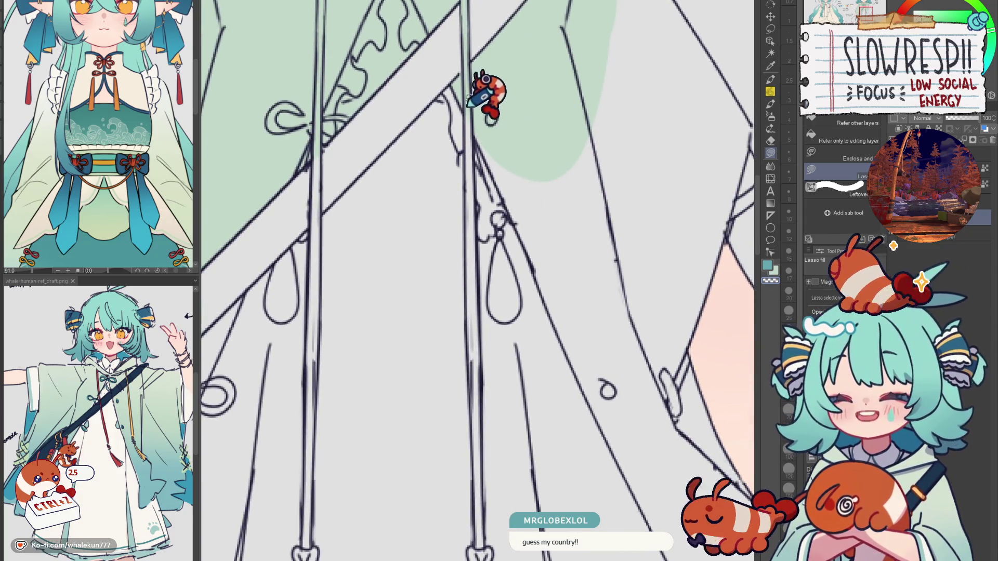
pyautogui.hotkey('ctrl', 'z')
pyautogui.hotkey('ctrl', 'z')
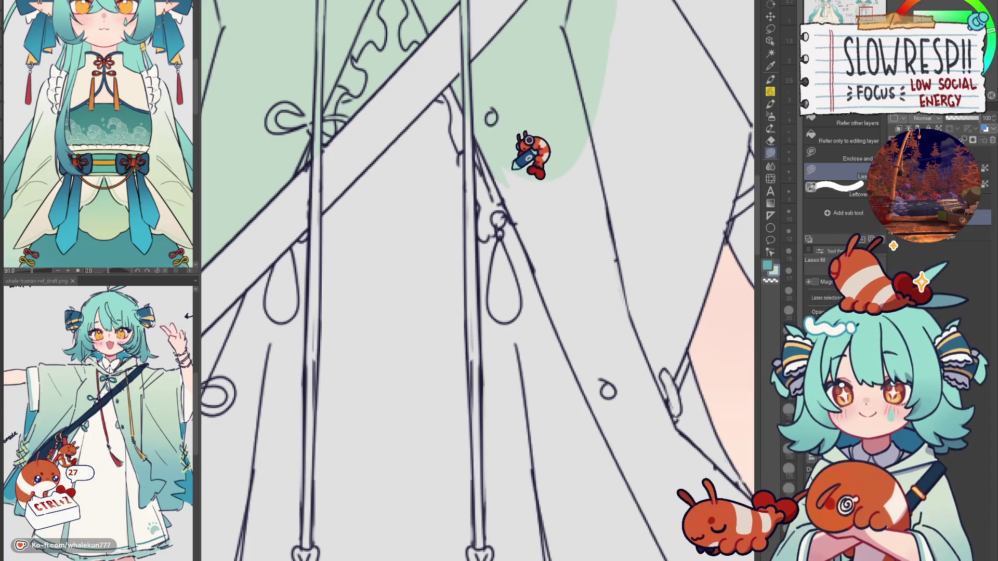
pyautogui.scroll(1, 528, 125)
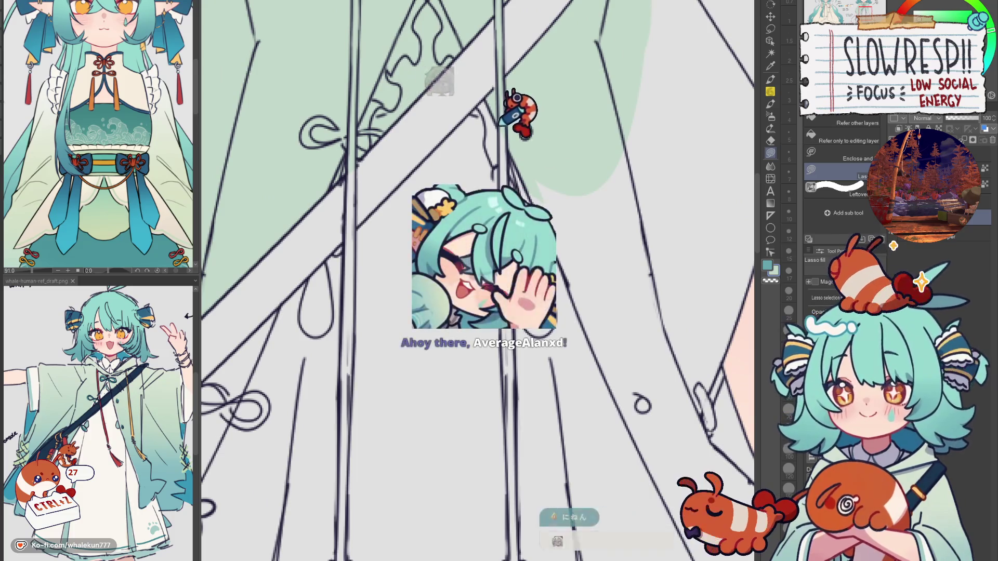
pyautogui.hotkey('ctrl', 'z')
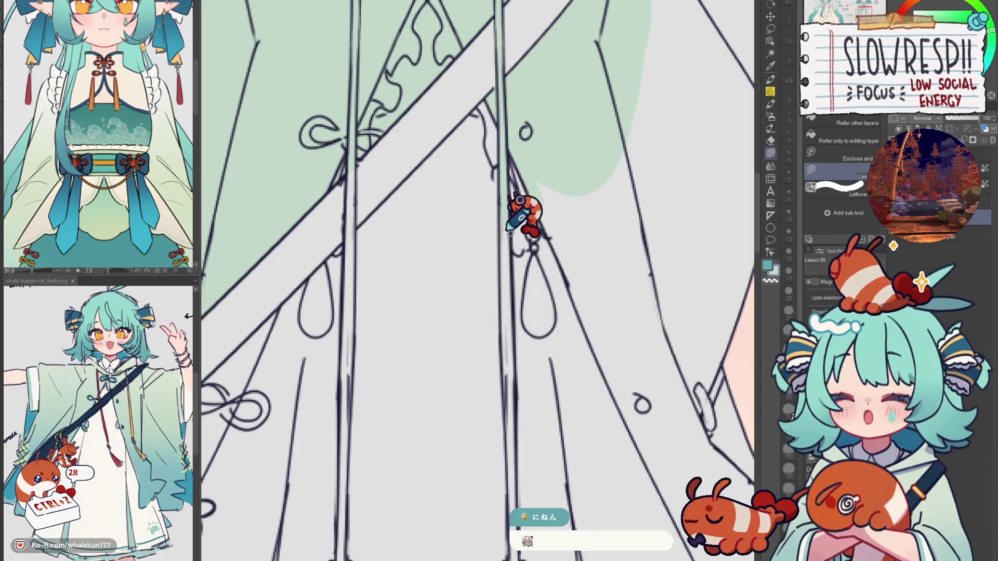
pyautogui.scroll(-5, 513, 200)
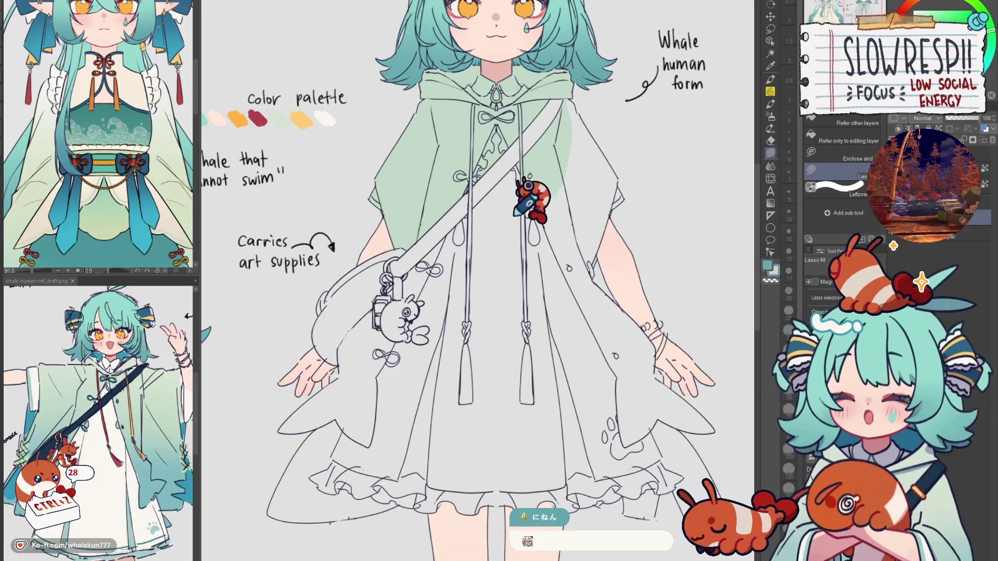
# Undo two stray fills below the strap and zoom in on the keychain
pyautogui.scroll(4, 516, 218)
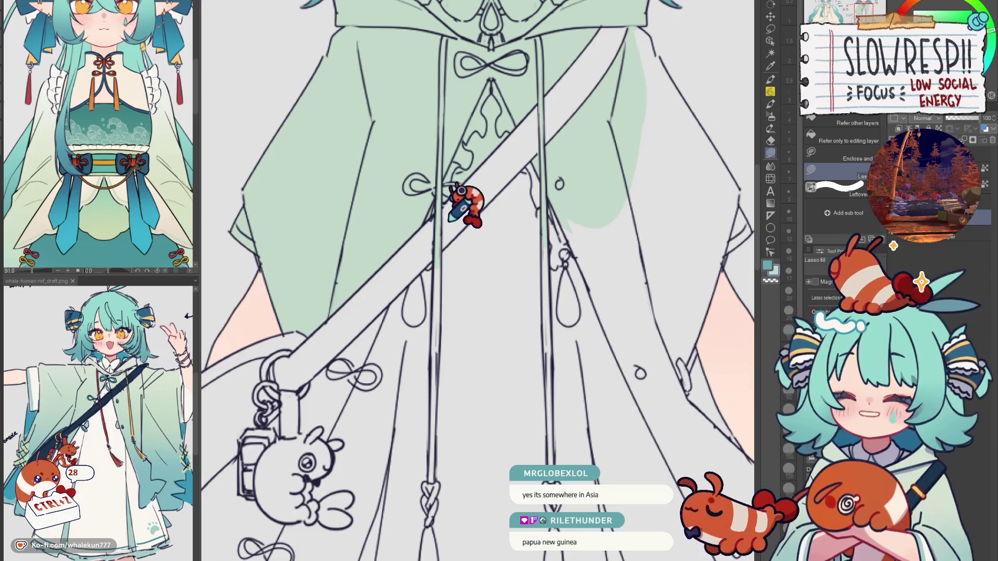
pyautogui.scroll(-2, 470, 204)
pyautogui.moveTo(346, 338)
pyautogui.mouseDown()
pyautogui.moveTo(340, 361)
pyautogui.moveTo(385, 370)
pyautogui.moveTo(582, 125)
pyautogui.moveTo(581, 112)
pyautogui.mouseUp()
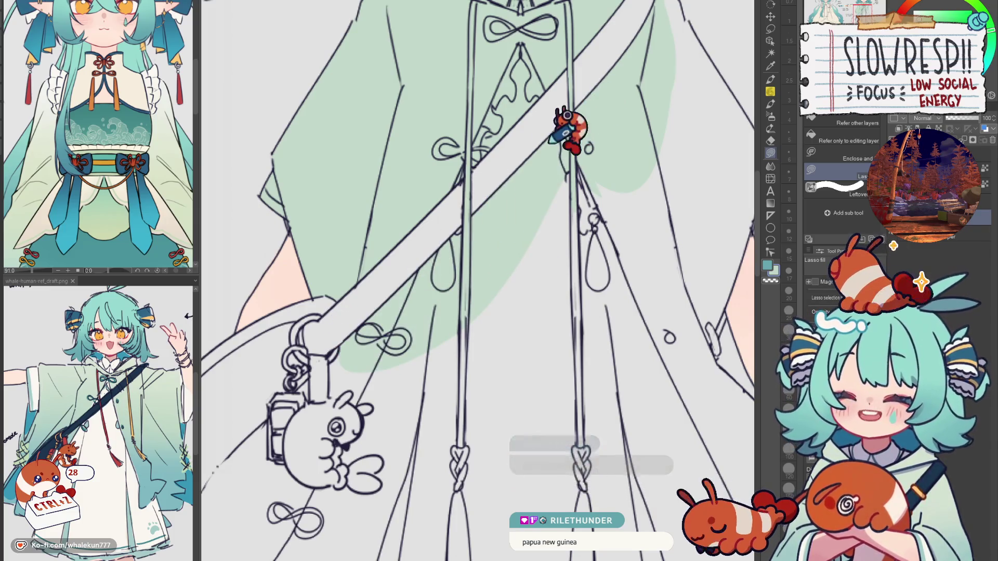
pyautogui.hotkey('ctrl', 'z')
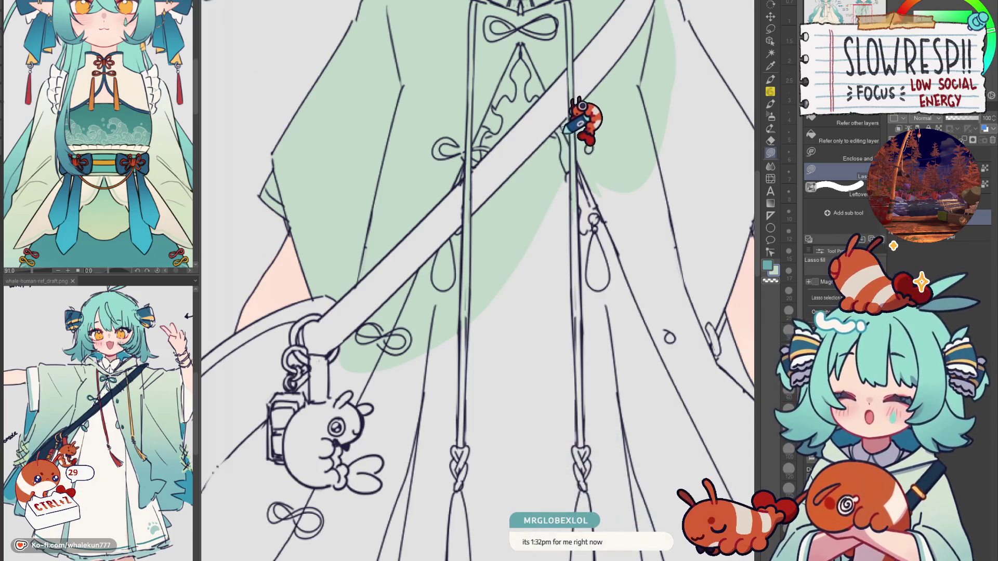
pyautogui.moveTo(561, 144); pyautogui.dragTo(518, 204)
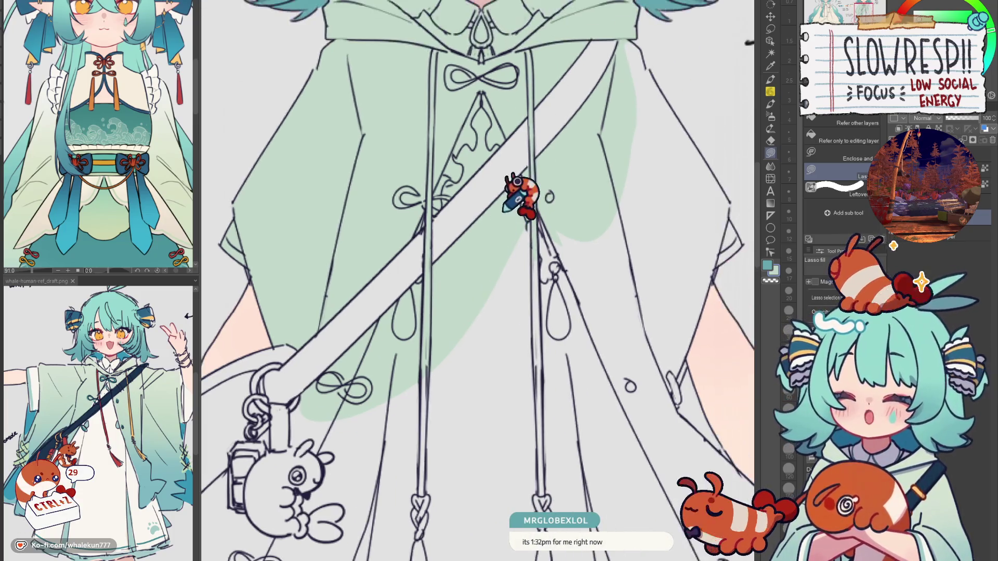
pyautogui.moveTo(425, 259); pyautogui.dragTo(424, 217)
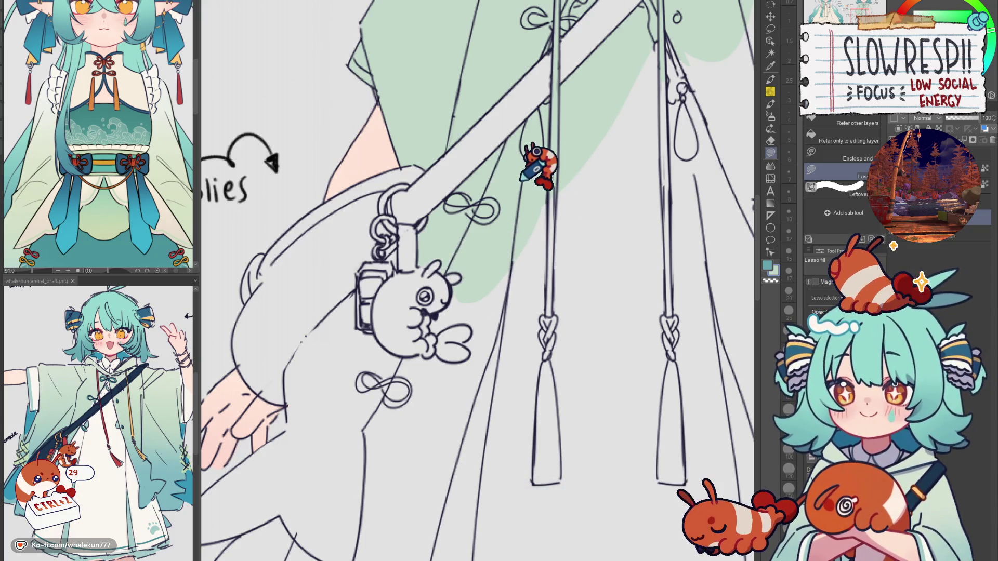
pyautogui.scroll(2, 422, 238)
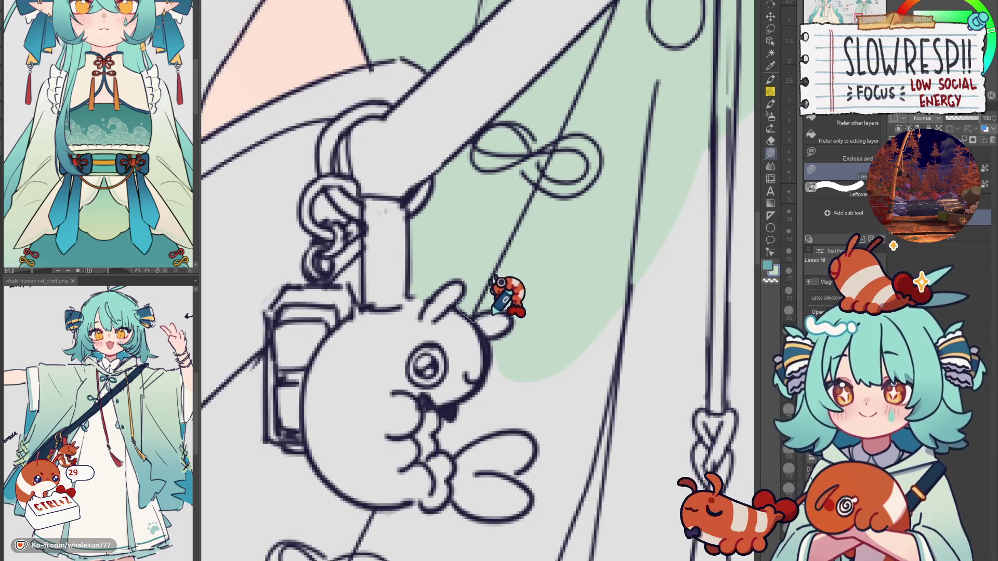
pyautogui.hotkey('ctrl', 'z')
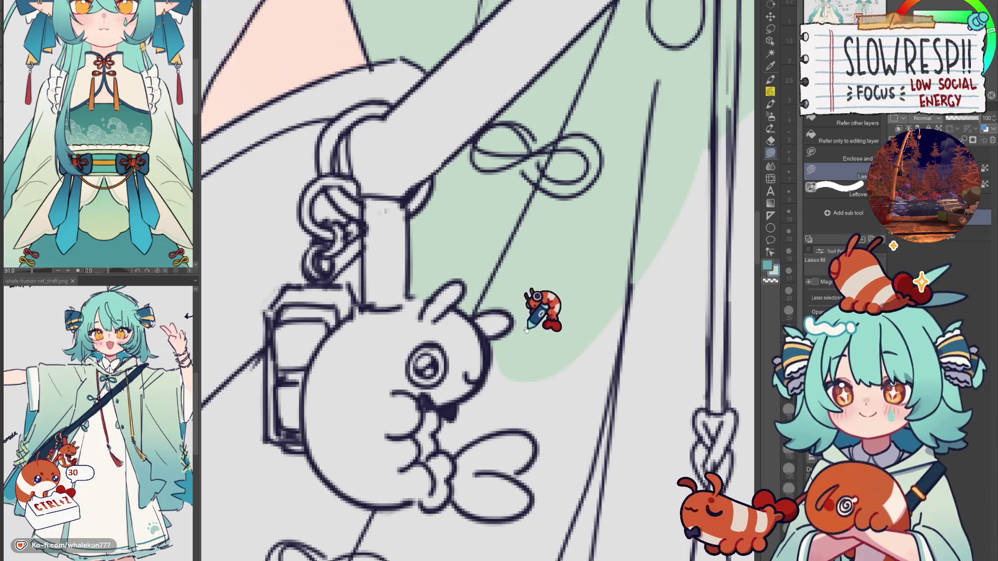
# Fill the cloak pale green beside the bunny charm, down its right side
pyautogui.scroll(-2, 535, 312)
pyautogui.moveTo(476, 327)
pyautogui.mouseDown()
pyautogui.moveTo(451, 357)
pyautogui.moveTo(455, 370)
pyautogui.moveTo(474, 375)
pyautogui.moveTo(512, 358)
pyautogui.mouseUp()
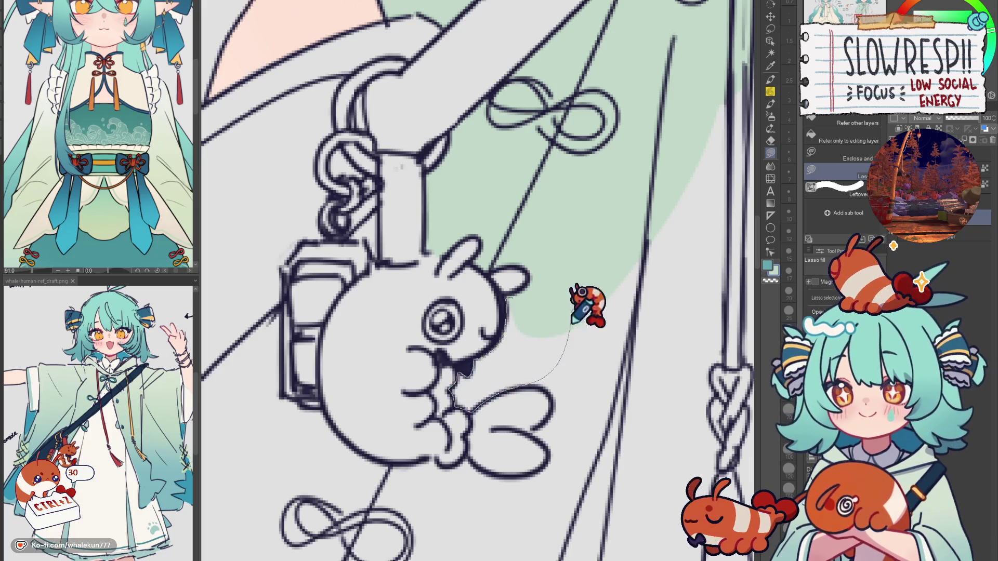
pyautogui.scroll(-2, 564, 326)
pyautogui.moveTo(464, 337)
pyautogui.mouseDown()
pyautogui.moveTo(525, 333)
pyautogui.moveTo(512, 367)
pyautogui.moveTo(522, 398)
pyautogui.moveTo(487, 265)
pyautogui.mouseUp()
pyautogui.hscroll(3, 535, 281)
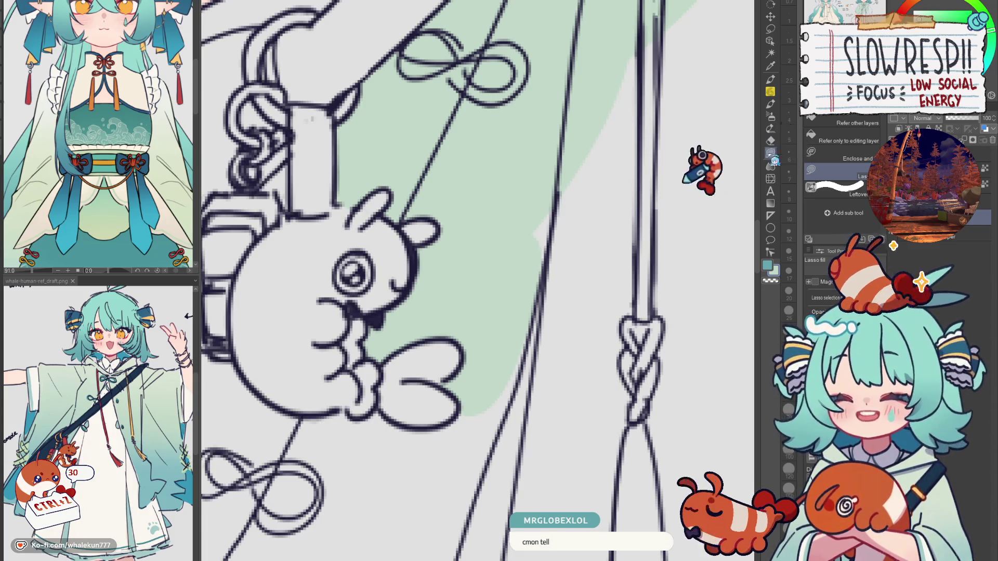
# Zoom out to check the whole outfit, then back in on the bag, hand and skirt hem
pyautogui.scroll(-10, 520, 302)
pyautogui.scroll(6, 520, 234)
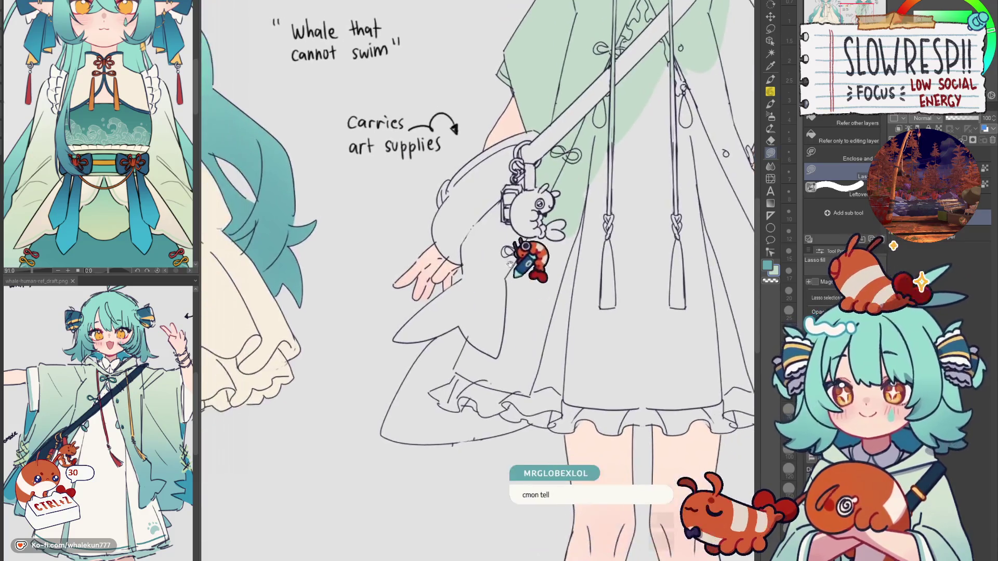
pyautogui.scroll(2, 505, 208)
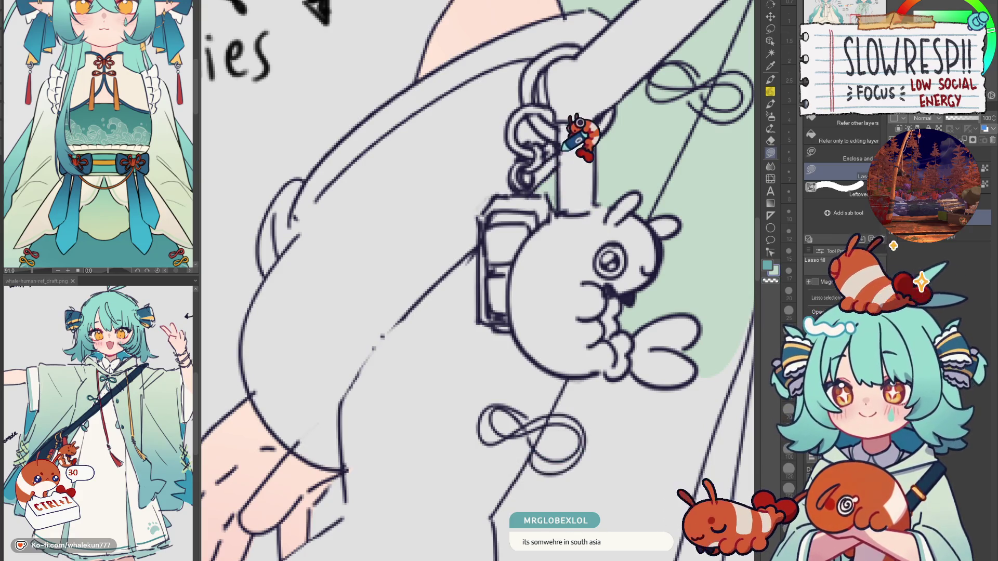
pyautogui.scroll(-5, 572, 179)
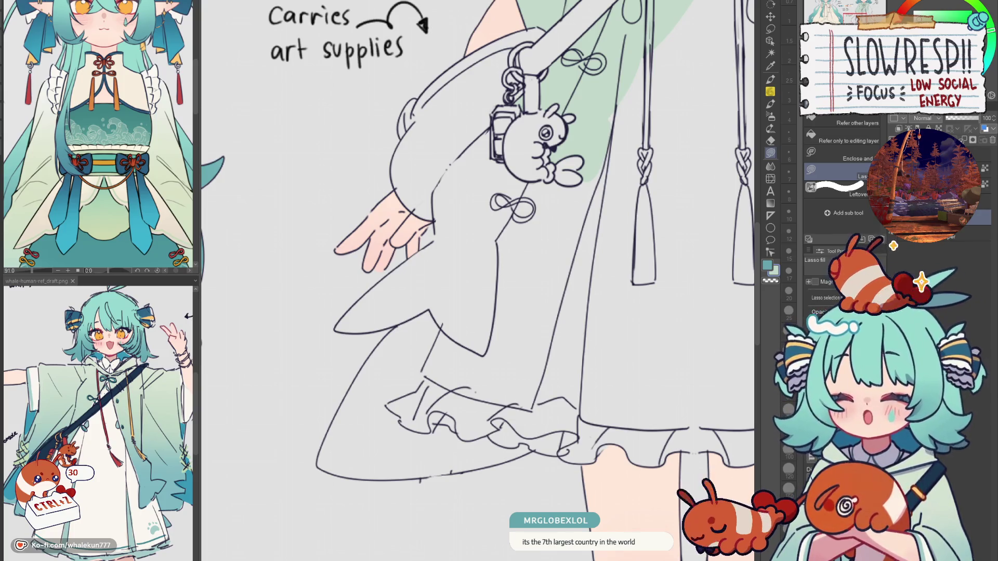
# Fill the sleeve light green from the bag buckle down to the wrist
pyautogui.scroll(5, 501, 234)
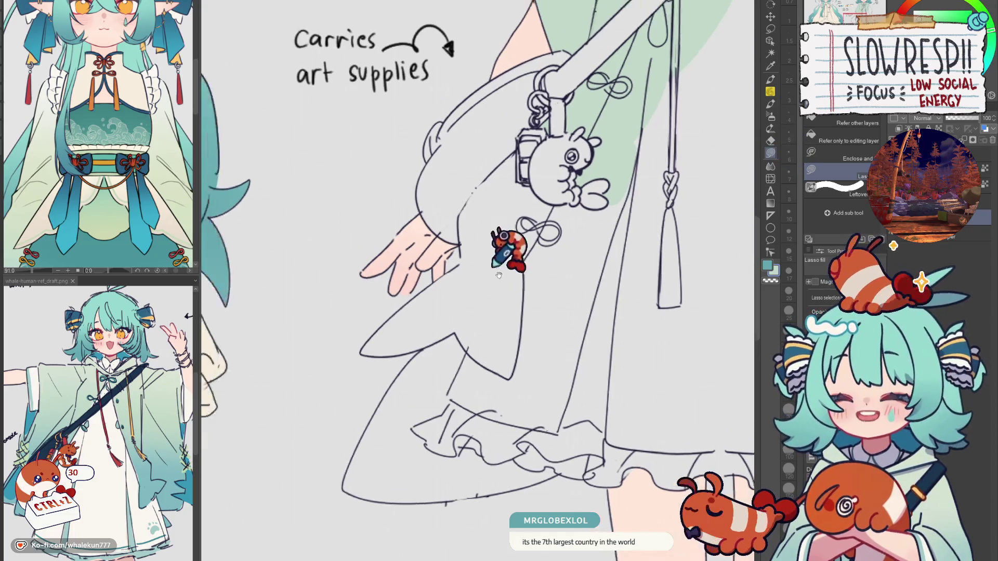
pyautogui.moveTo(559, 223)
pyautogui.mouseDown()
pyautogui.moveTo(487, 411)
pyautogui.moveTo(452, 425)
pyautogui.moveTo(436, 398)
pyautogui.moveTo(439, 348)
pyautogui.moveTo(572, 207)
pyautogui.mouseUp()
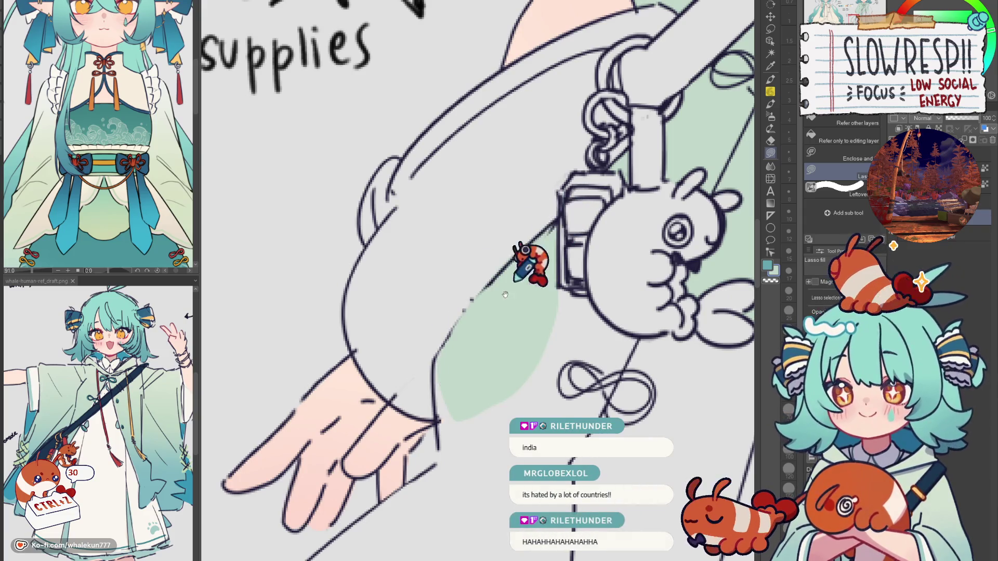
pyautogui.scroll(-3, 534, 263)
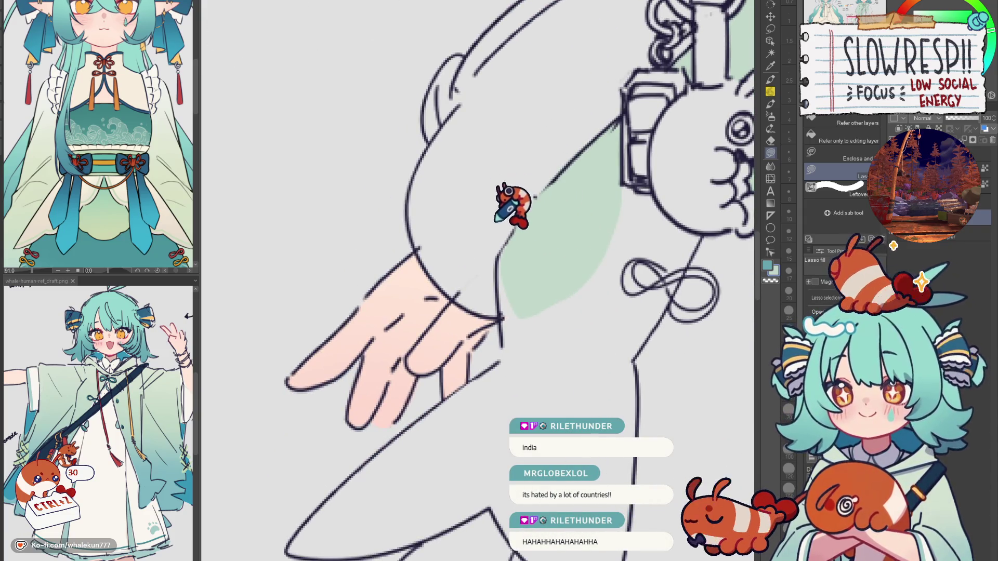
pyautogui.moveTo(503, 247)
pyautogui.mouseDown()
pyautogui.moveTo(494, 426)
pyautogui.moveTo(556, 288)
pyautogui.mouseUp()
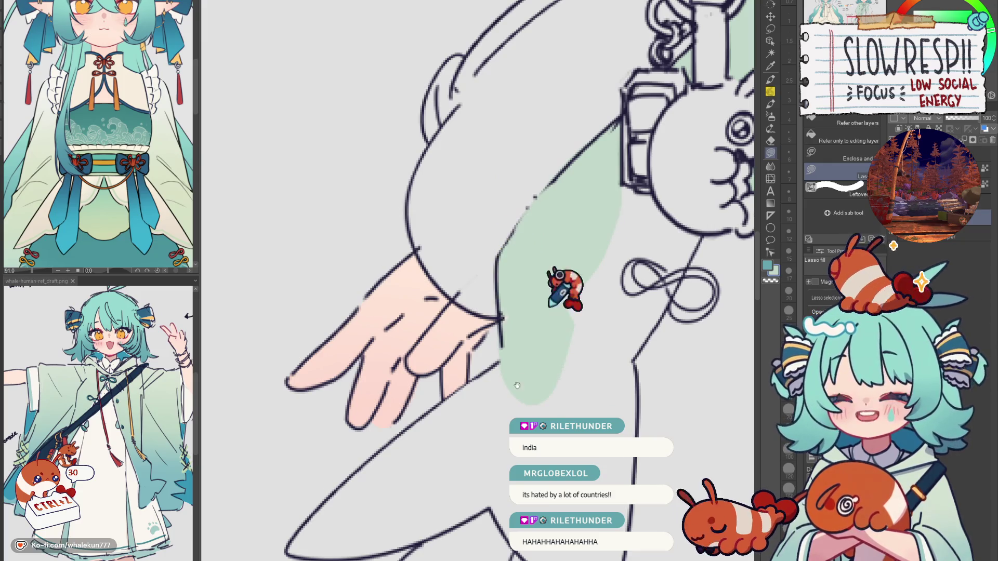
# Fill the cloak area below the outstretched hand light green
pyautogui.scroll(-3, 520, 281)
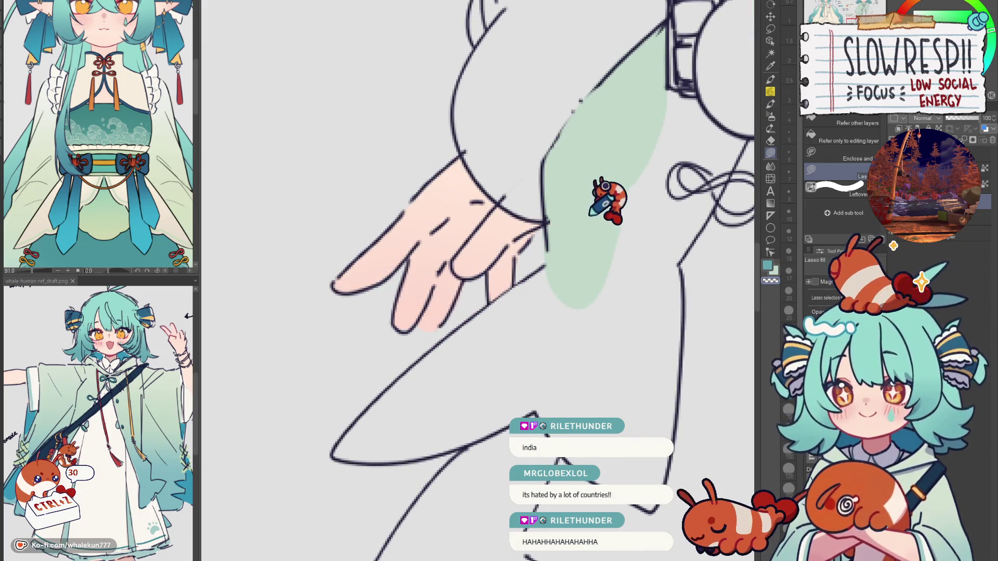
pyautogui.scroll(-3, 603, 197)
pyautogui.moveTo(643, 118)
pyautogui.mouseDown()
pyautogui.moveTo(448, 252)
pyautogui.moveTo(445, 290)
pyautogui.moveTo(722, 172)
pyautogui.mouseUp()
pyautogui.scroll(-2, 598, 201)
pyautogui.moveTo(456, 269)
pyautogui.mouseDown()
pyautogui.moveTo(496, 241)
pyautogui.moveTo(487, 270)
pyautogui.mouseUp()
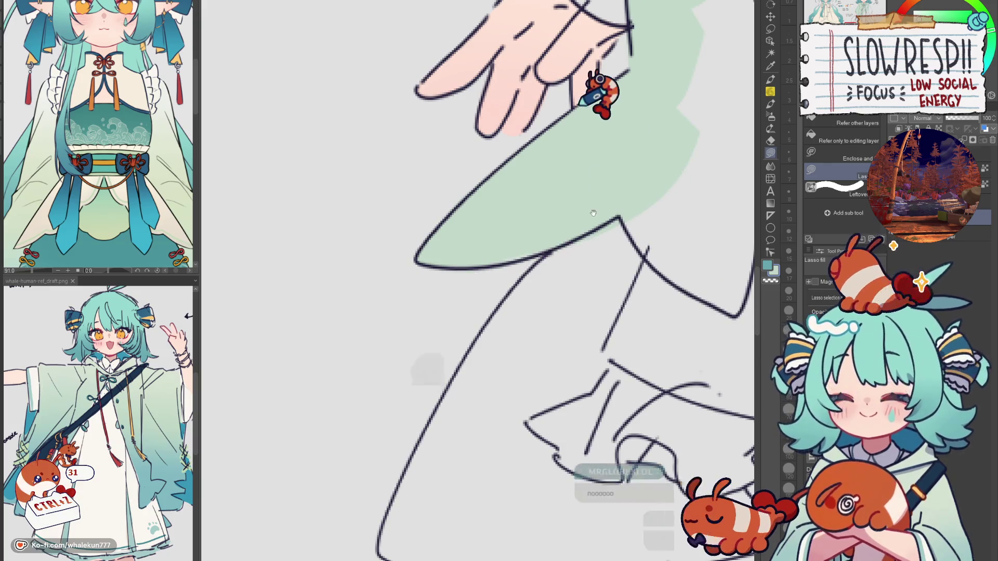
pyautogui.scroll(2, 597, 93)
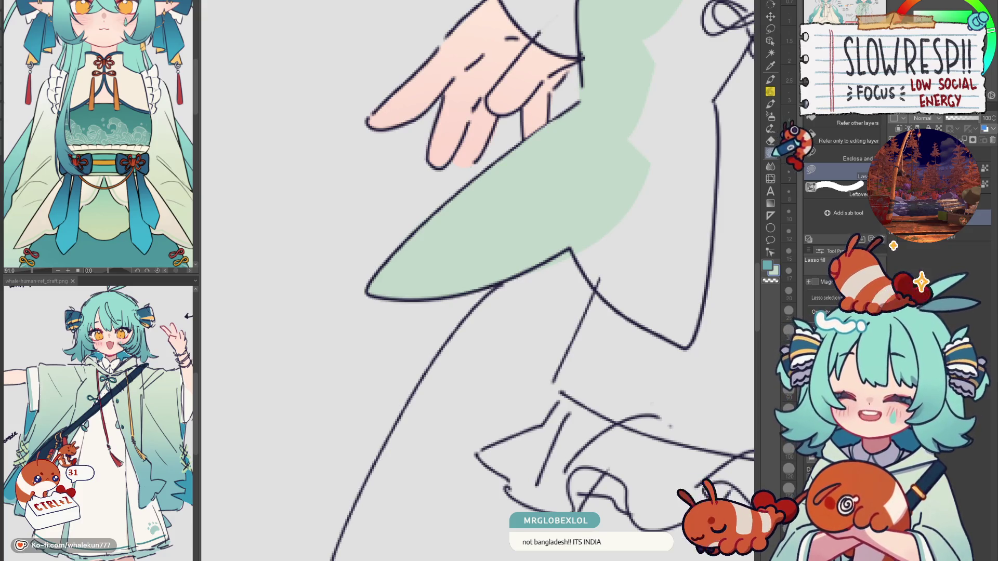
# Extend the green fill down the cloak edge to its lower corner and up to the bunny charm
pyautogui.moveTo(595, 255); pyautogui.dragTo(488, 232)
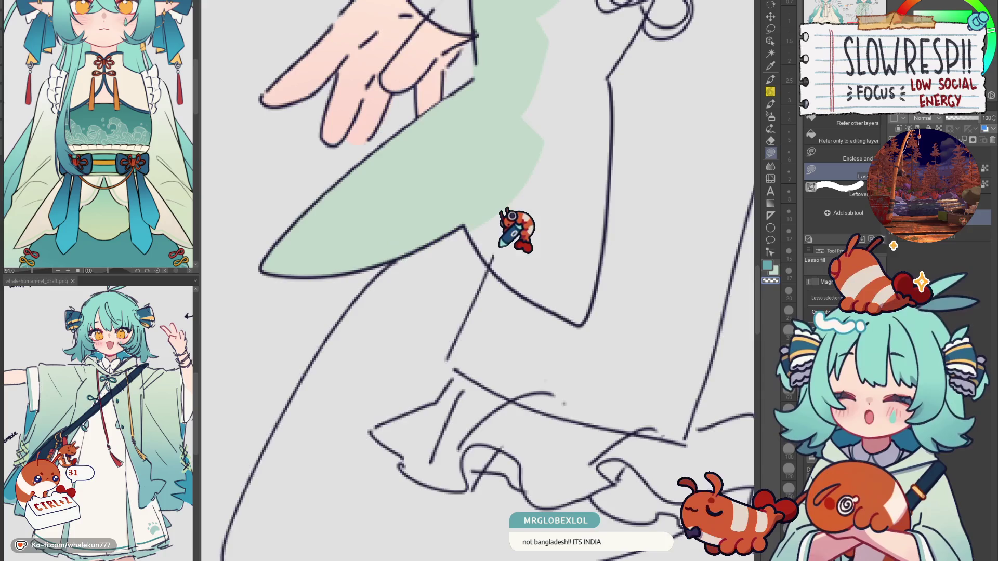
pyautogui.scroll(-4, 499, 248)
pyautogui.scroll(3, 410, 205)
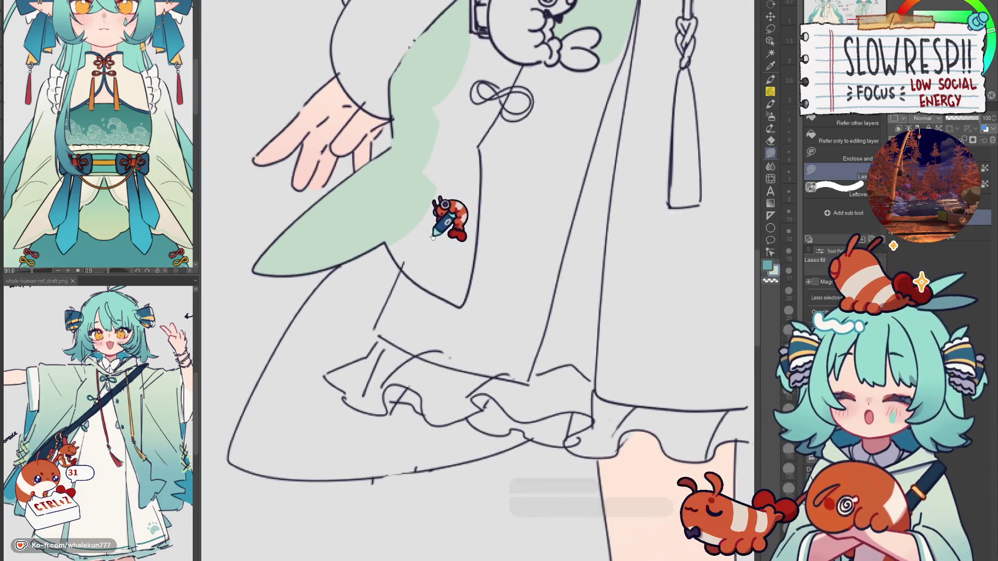
pyautogui.scroll(1, 432, 236)
pyautogui.scroll(2, 417, 266)
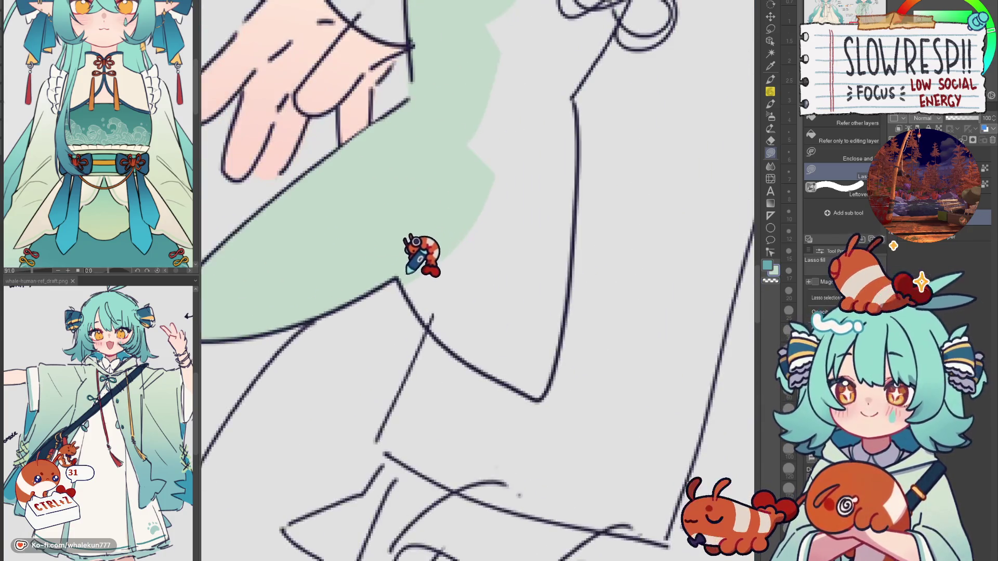
pyautogui.moveTo(399, 278)
pyautogui.mouseDown()
pyautogui.moveTo(500, 384)
pyautogui.moveTo(568, 301)
pyautogui.moveTo(592, 105)
pyautogui.moveTo(574, 78)
pyautogui.mouseUp()
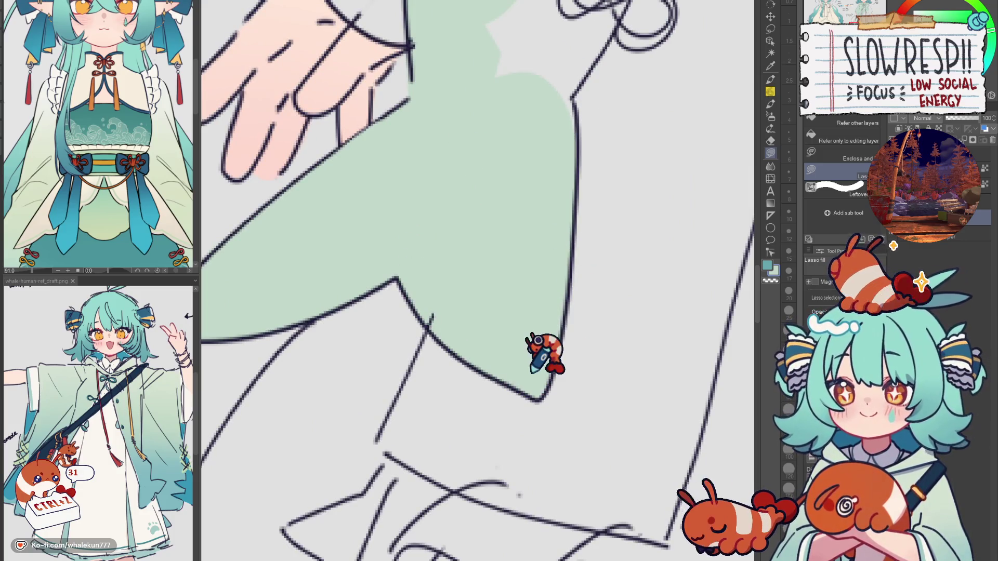
pyautogui.moveTo(452, 367); pyautogui.dragTo(464, 381)
pyautogui.scroll(8, 464, 381)
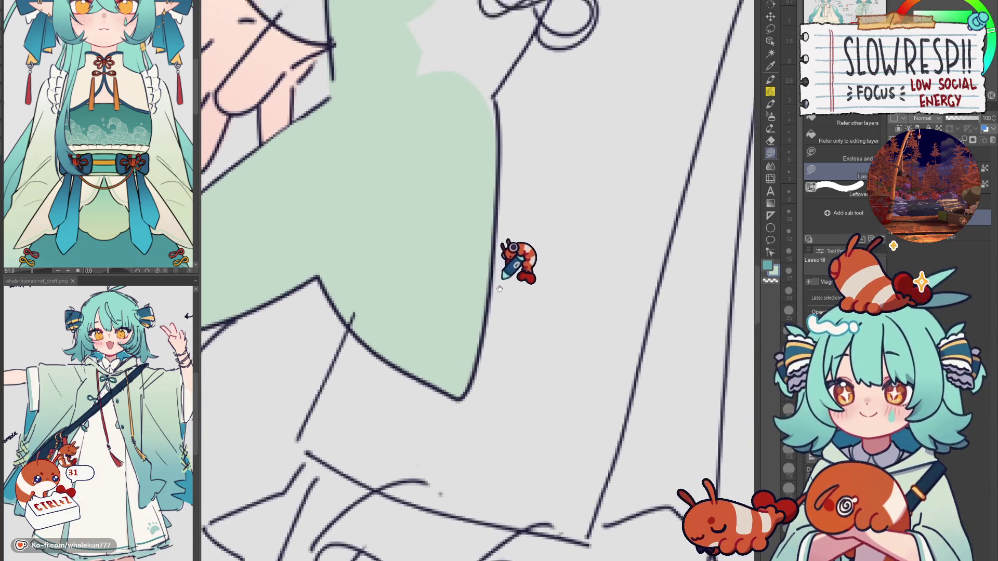
pyautogui.moveTo(443, 311)
pyautogui.mouseDown()
pyautogui.moveTo(434, 394)
pyautogui.moveTo(471, 204)
pyautogui.mouseUp()
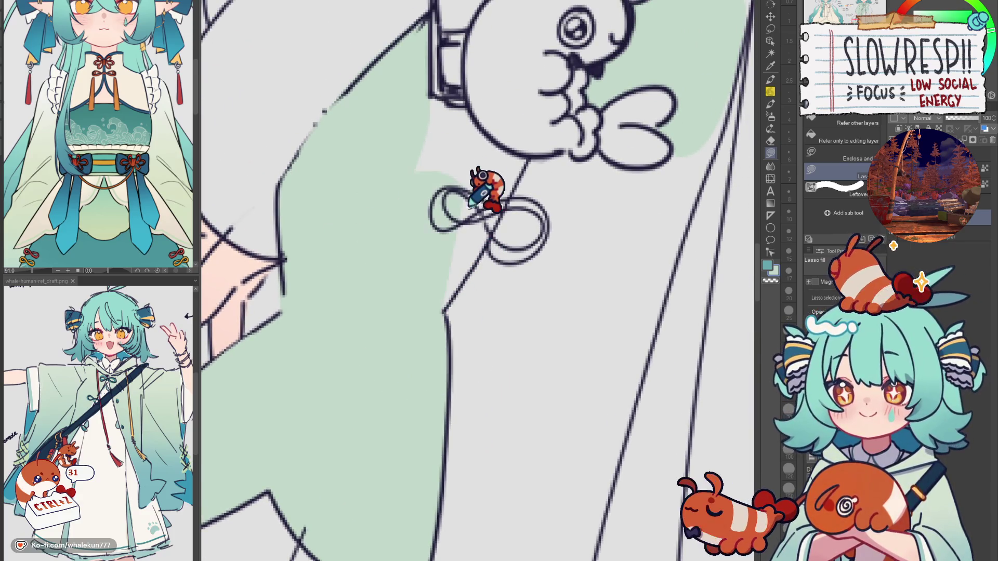
pyautogui.moveTo(441, 310)
pyautogui.mouseDown()
pyautogui.moveTo(528, 106)
pyautogui.moveTo(462, 123)
pyautogui.mouseUp()
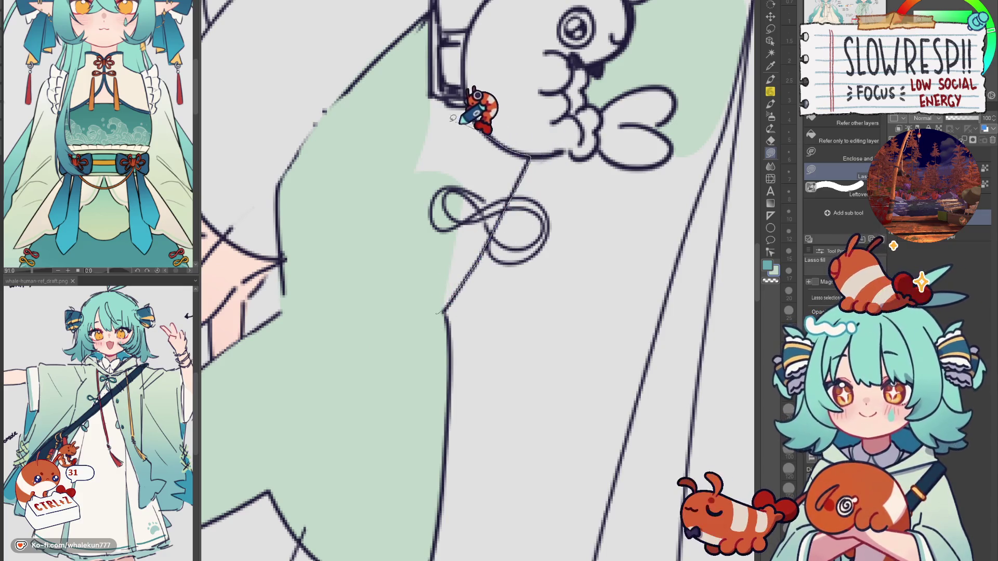
# Fill the area to the right of the dress light green
pyautogui.scroll(3, 473, 244)
pyautogui.scroll(1, 473, 245)
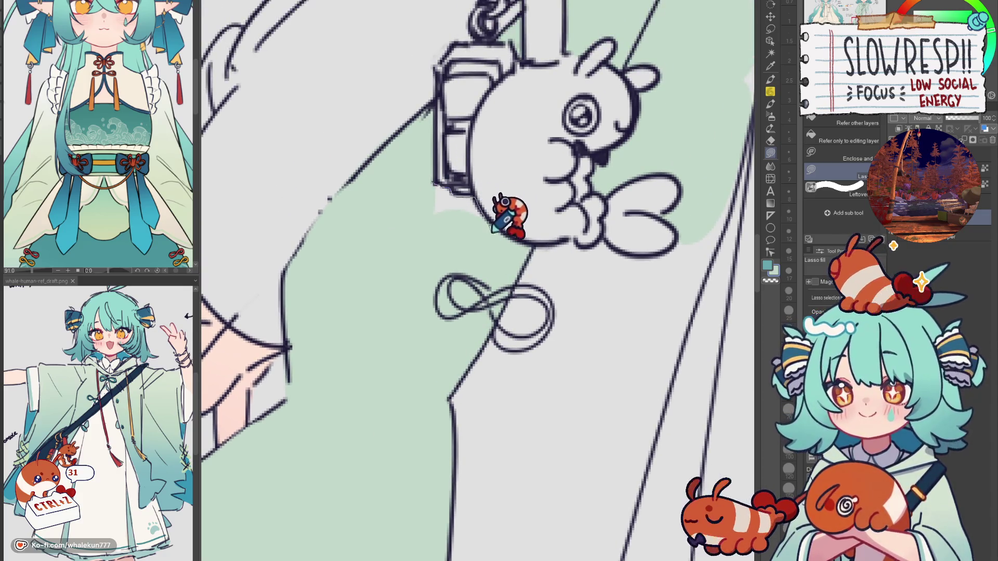
pyautogui.scroll(-5, 524, 196)
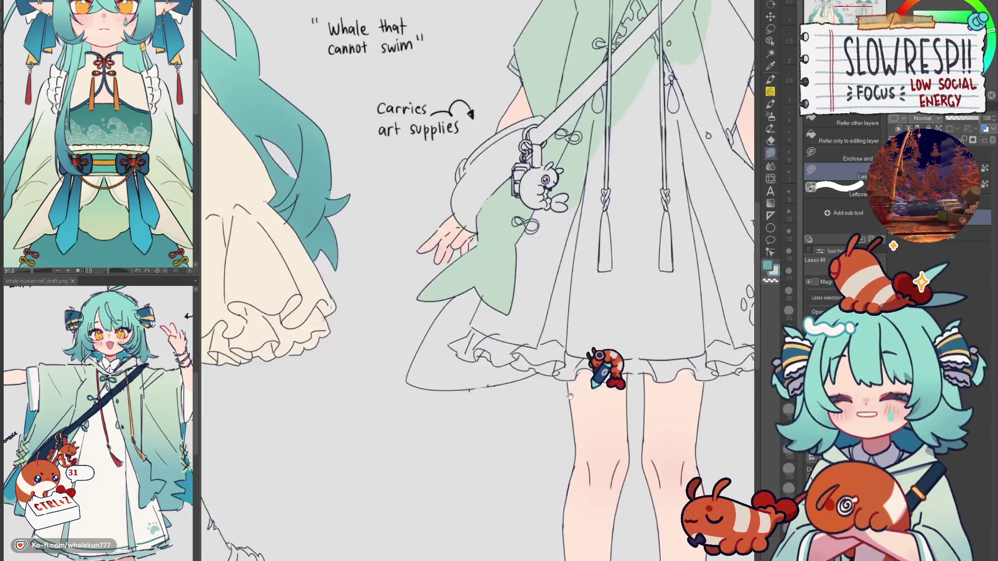
pyautogui.scroll(-3, 570, 396)
pyautogui.scroll(4, 452, 364)
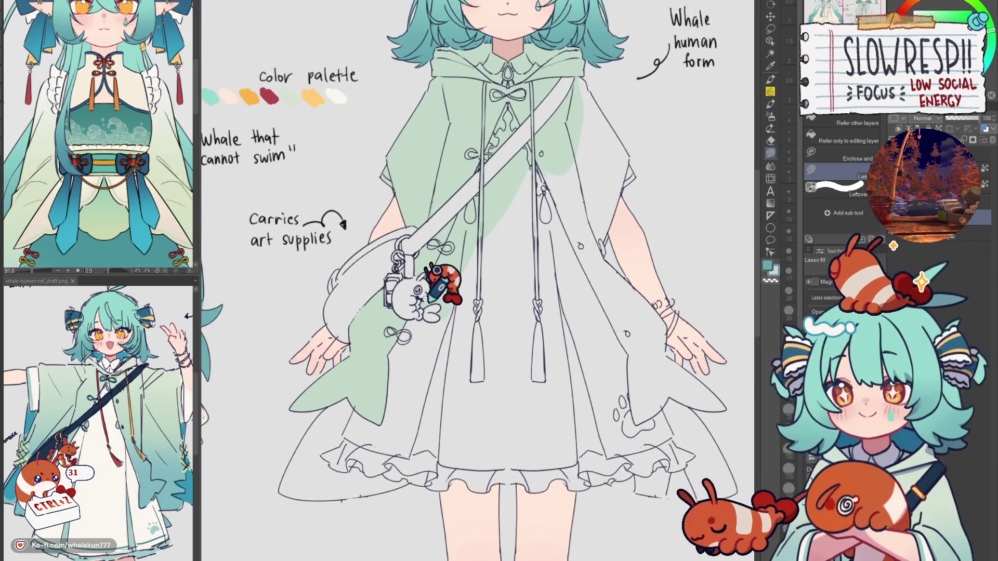
pyautogui.scroll(3, 426, 298)
pyautogui.scroll(-1, 471, 197)
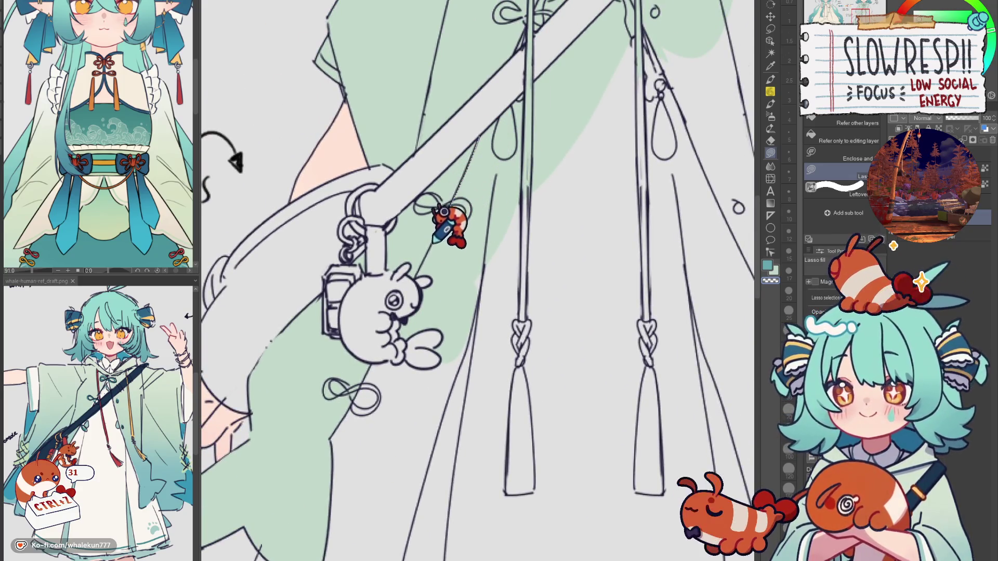
pyautogui.scroll(-5, 526, 194)
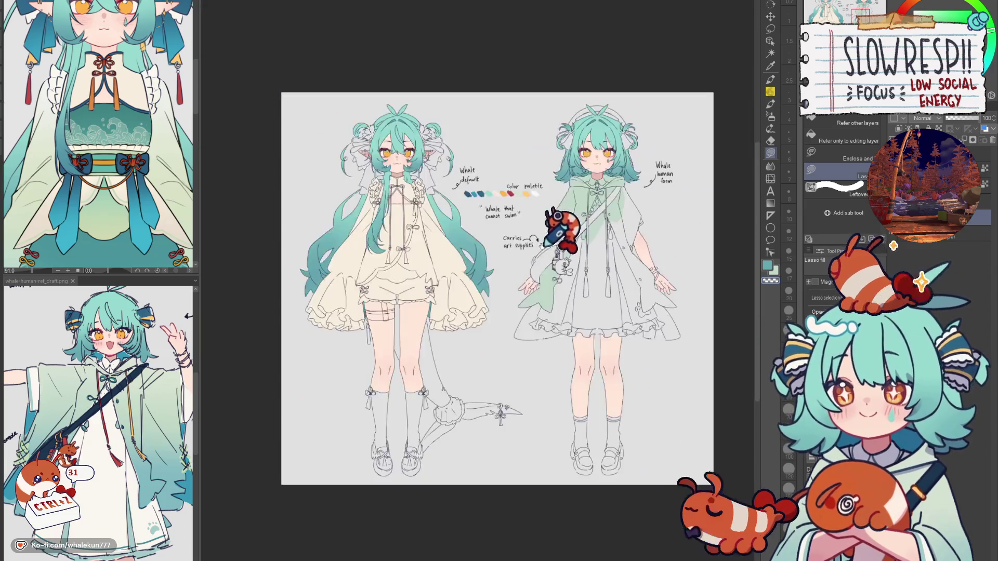
pyautogui.hscroll(3, 538, 371)
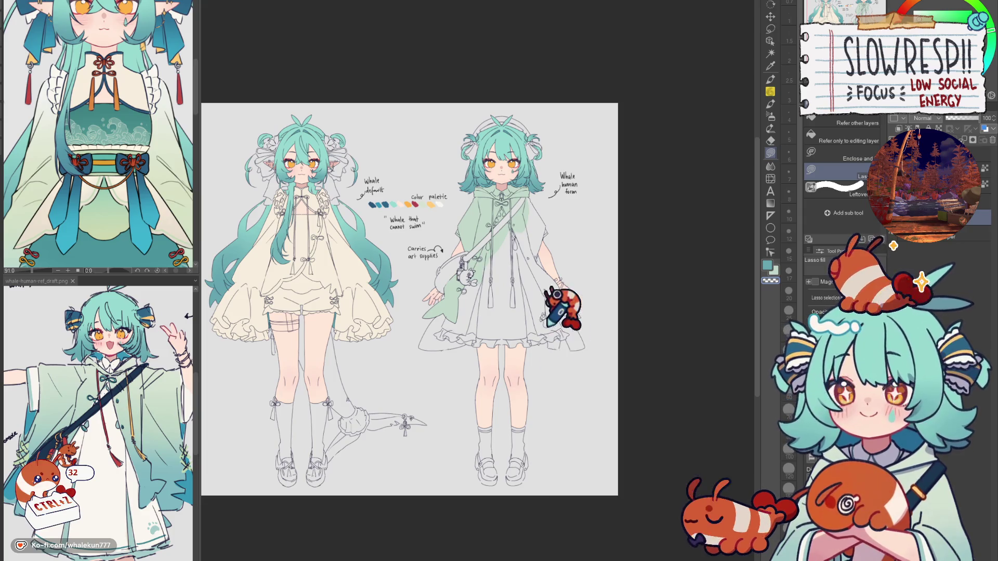
pyautogui.scroll(5, 558, 307)
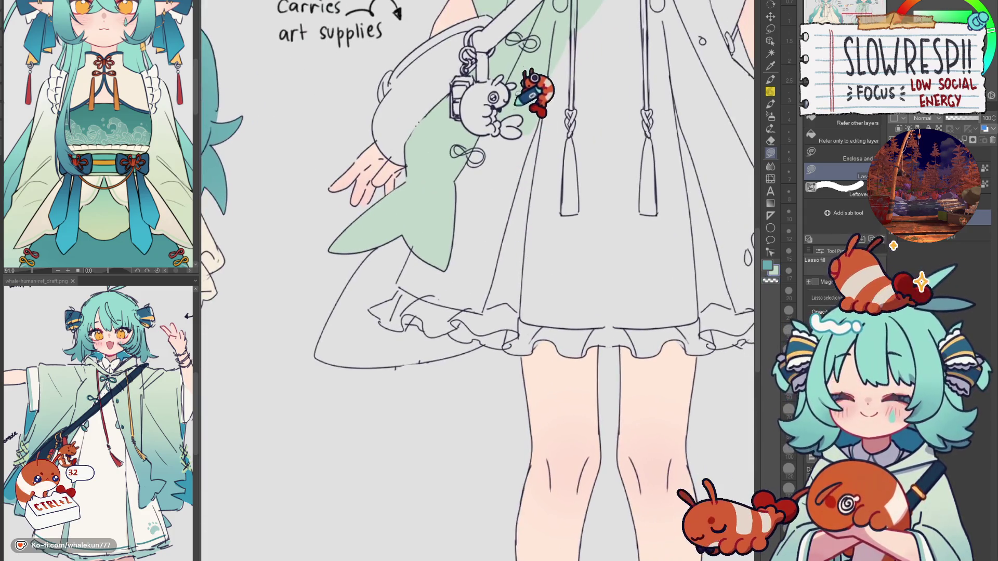
pyautogui.scroll(4, 489, 96)
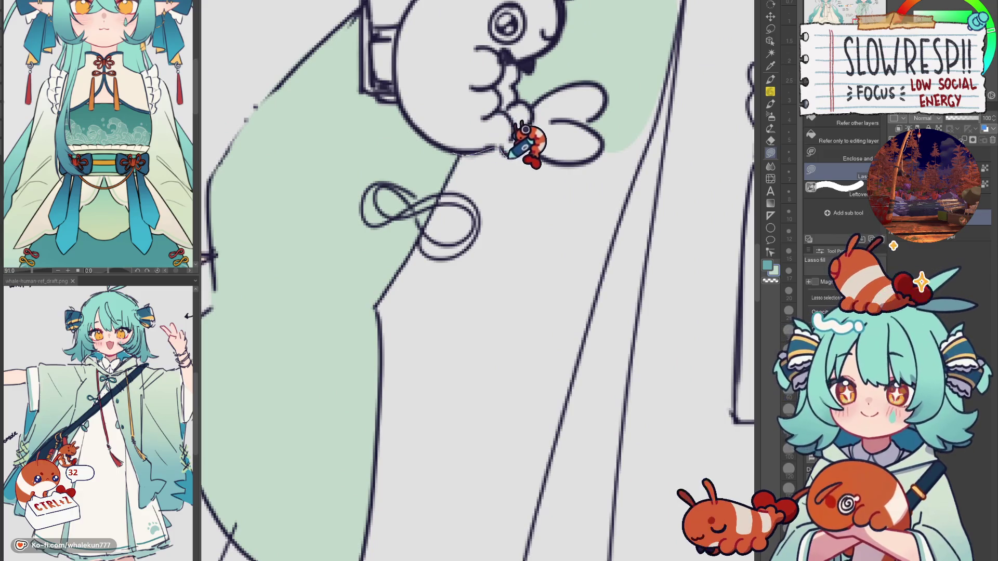
pyautogui.moveTo(605, 149)
pyautogui.mouseDown()
pyautogui.moveTo(584, 330)
pyautogui.moveTo(396, 229)
pyautogui.mouseUp()
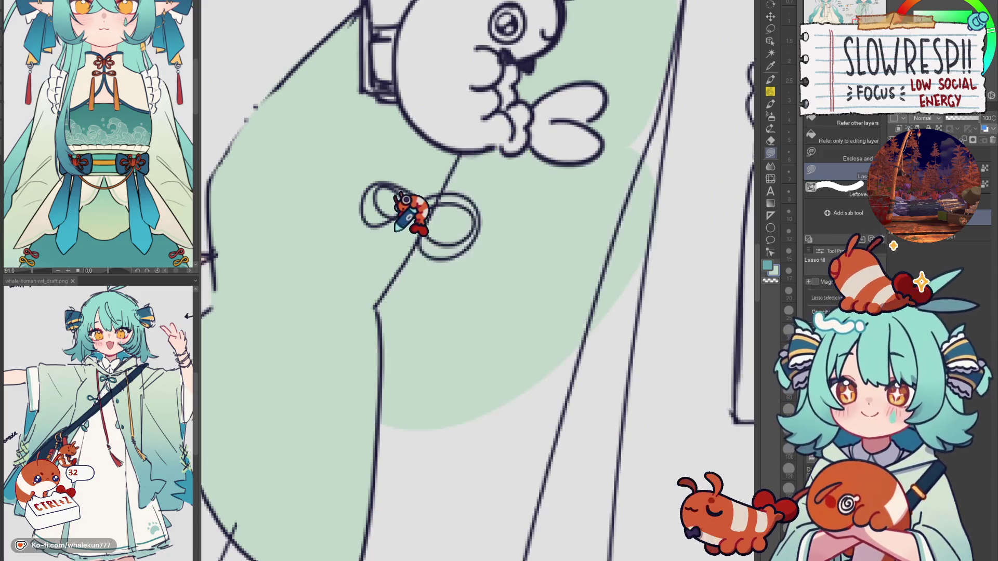
# Fill the lower skirt area light green out to the skirt's left outline
pyautogui.scroll(-5, 434, 319)
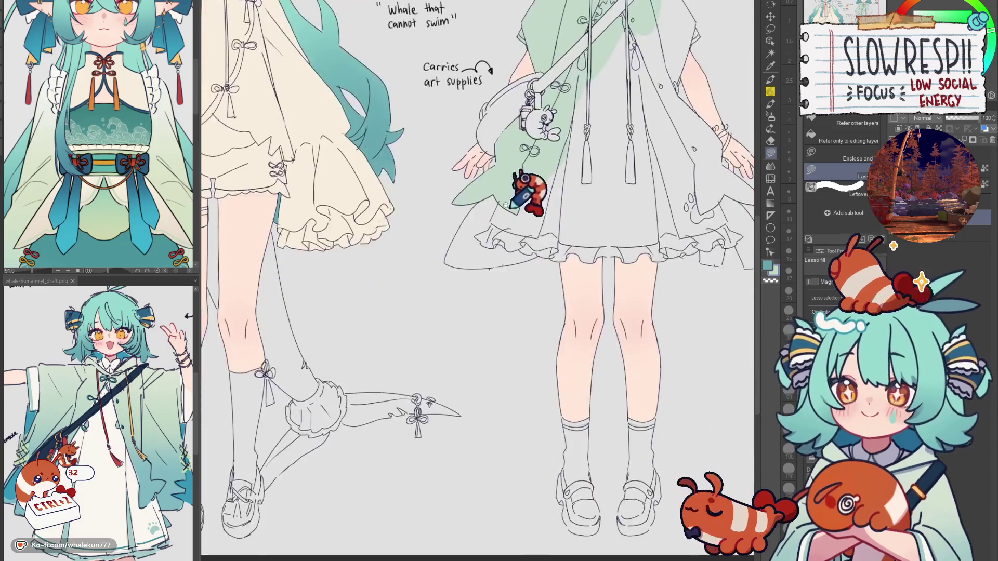
pyautogui.scroll(3, 435, 189)
pyautogui.moveTo(439, 249)
pyautogui.mouseDown()
pyautogui.moveTo(664, 216)
pyautogui.moveTo(549, 151)
pyautogui.mouseUp()
pyautogui.scroll(4, 446, 256)
pyautogui.moveTo(442, 203)
pyautogui.mouseDown()
pyautogui.moveTo(363, 307)
pyautogui.moveTo(452, 431)
pyautogui.mouseUp()
# Fill the remaining grey strips along the left and lower outlines light green
pyautogui.moveTo(482, 167)
pyautogui.mouseDown()
pyautogui.moveTo(304, 359)
pyautogui.moveTo(381, 376)
pyautogui.mouseUp()
pyautogui.moveTo(381, 376)
pyautogui.mouseDown()
pyautogui.moveTo(459, 235)
pyautogui.moveTo(382, 309)
pyautogui.moveTo(419, 351)
pyautogui.moveTo(613, 276)
pyautogui.moveTo(464, 253)
pyautogui.mouseUp()
pyautogui.moveTo(325, 322)
pyautogui.mouseDown()
pyautogui.moveTo(278, 335)
pyautogui.moveTo(567, 331)
pyautogui.moveTo(471, 273)
pyautogui.mouseUp()
pyautogui.moveTo(402, 315)
pyautogui.mouseDown()
pyautogui.moveTo(566, 291)
pyautogui.moveTo(405, 244)
pyautogui.mouseUp()
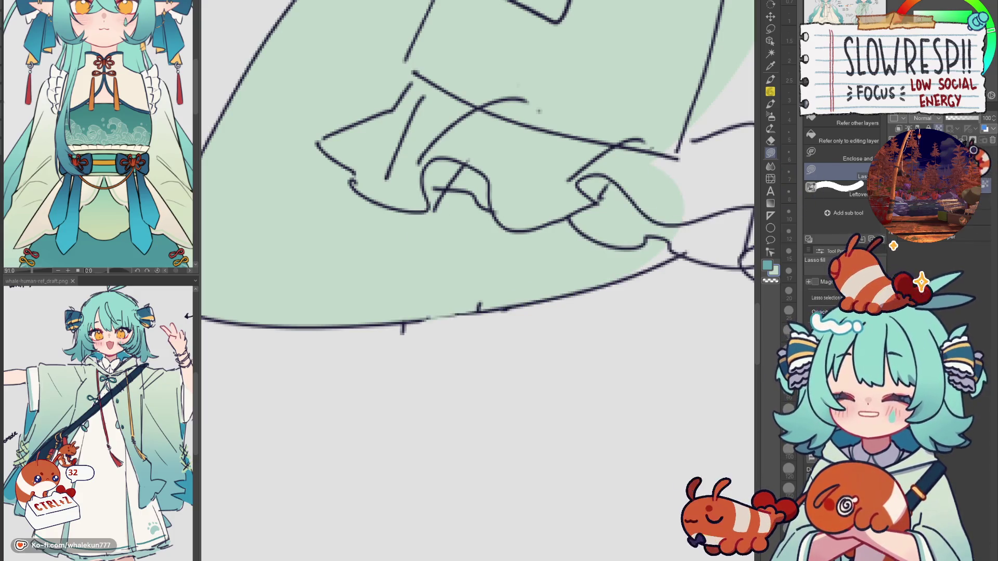
# Erase a lower-right patch of the green fill, then undo to restore it
pyautogui.press('e')
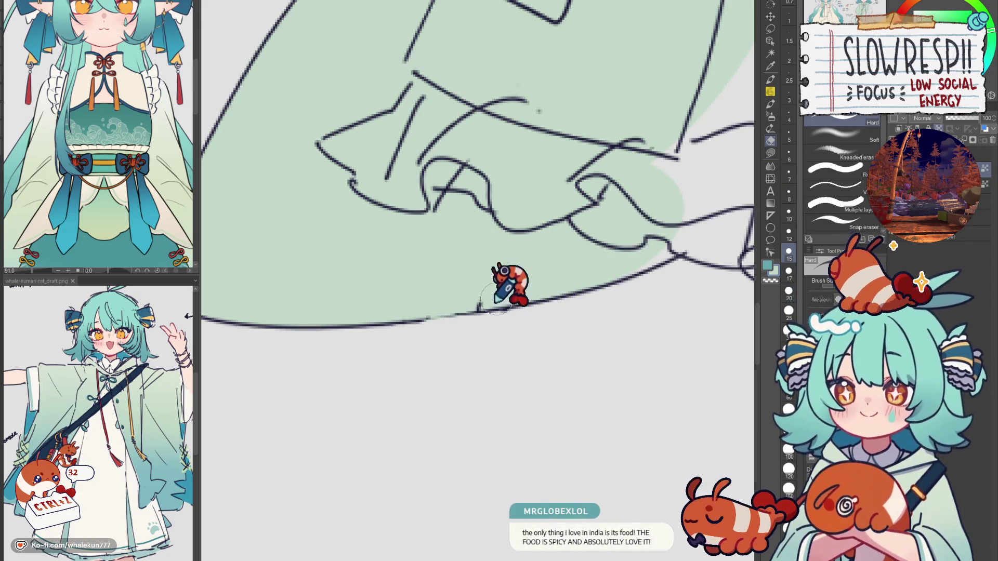
pyautogui.click(771, 152)
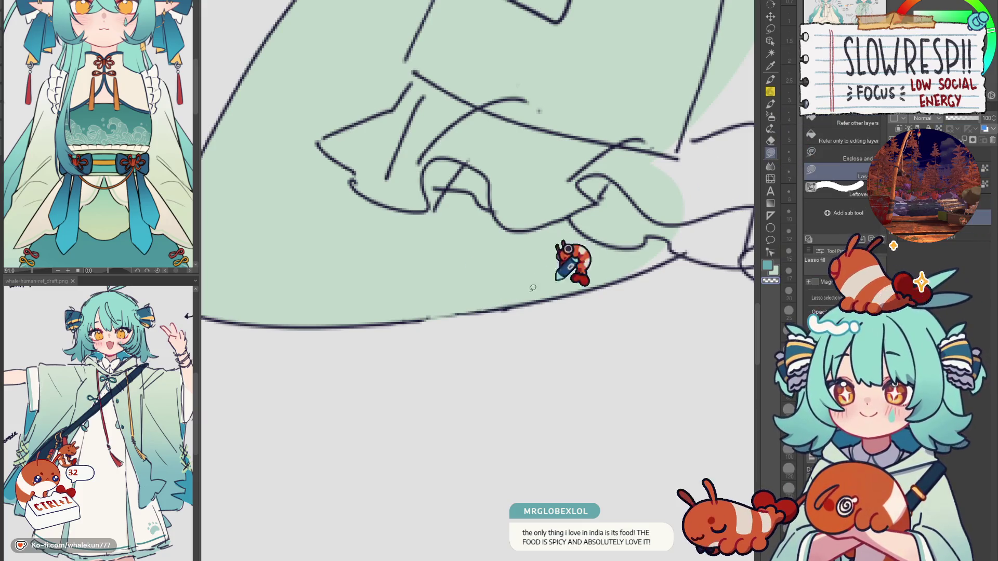
pyautogui.moveTo(446, 314)
pyautogui.mouseDown()
pyautogui.moveTo(456, 303)
pyautogui.moveTo(612, 285)
pyautogui.moveTo(621, 169)
pyautogui.mouseUp()
pyautogui.hotkey('ctrl', 'z')
# Lasso-fill light green along the hem and the large area above it
pyautogui.hscroll(3, 582, 218)
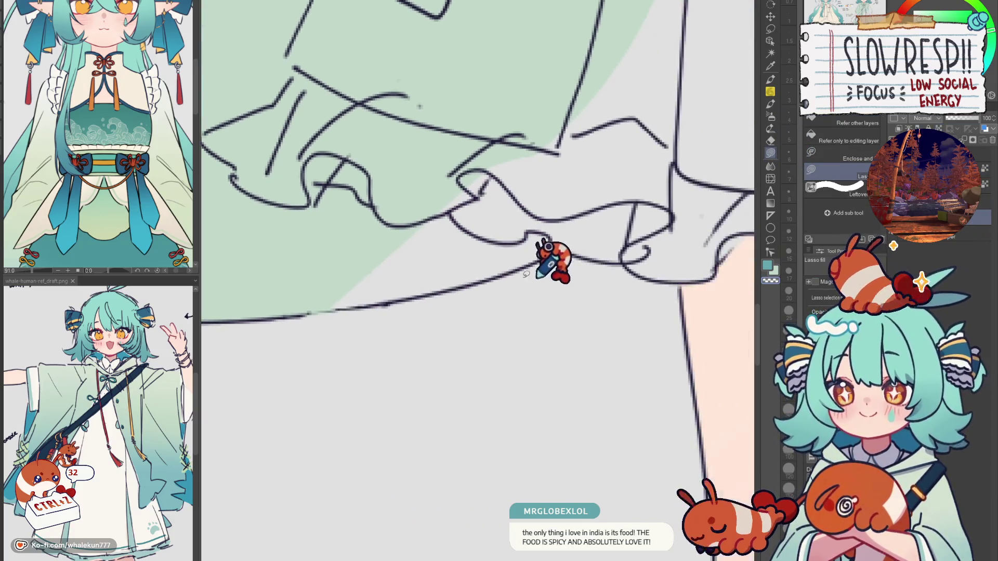
pyautogui.moveTo(304, 312)
pyautogui.mouseDown()
pyautogui.moveTo(367, 301)
pyautogui.moveTo(559, 165)
pyautogui.moveTo(503, 270)
pyautogui.moveTo(611, 305)
pyautogui.mouseUp()
pyautogui.hscroll(3, 502, 270)
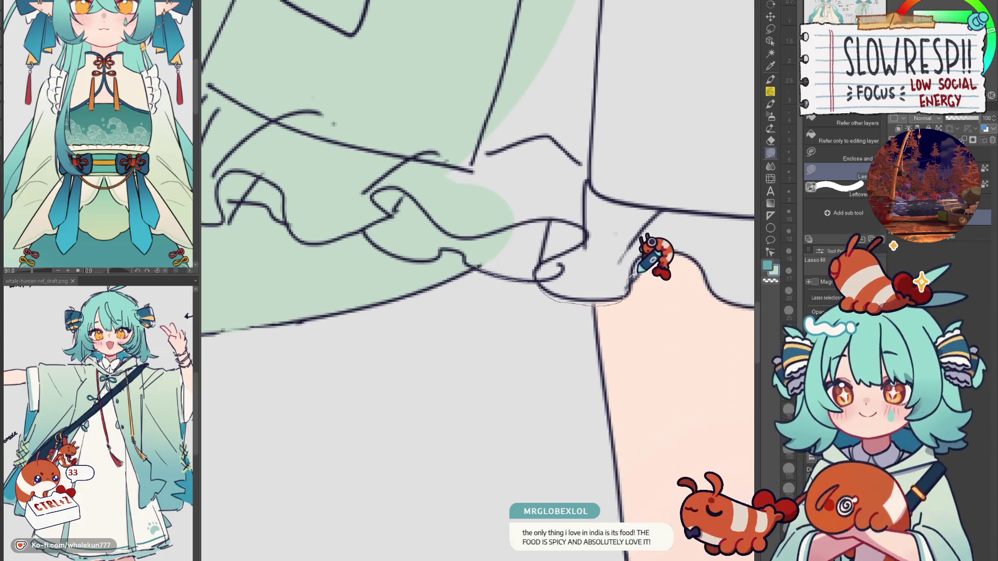
pyautogui.moveTo(636, 274)
pyautogui.mouseDown()
pyautogui.moveTo(471, 98)
pyautogui.moveTo(564, 288)
pyautogui.moveTo(539, 285)
pyautogui.moveTo(575, 352)
pyautogui.moveTo(424, 221)
pyautogui.mouseUp()
pyautogui.hscroll(3, 539, 285)
pyautogui.hscroll(3, 425, 220)
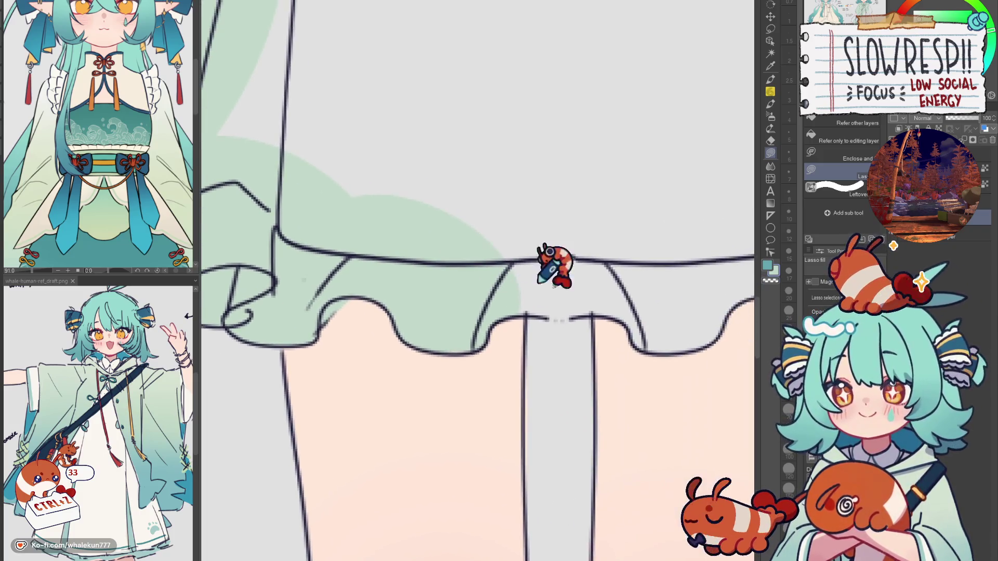
# Fill the area above the ruffled hem and its right corner green
pyautogui.moveTo(555, 319)
pyautogui.mouseDown()
pyautogui.moveTo(620, 337)
pyautogui.moveTo(710, 214)
pyautogui.moveTo(699, 237)
pyautogui.mouseUp()
pyautogui.hscroll(3, 683, 258)
pyautogui.hscroll(3, 559, 245)
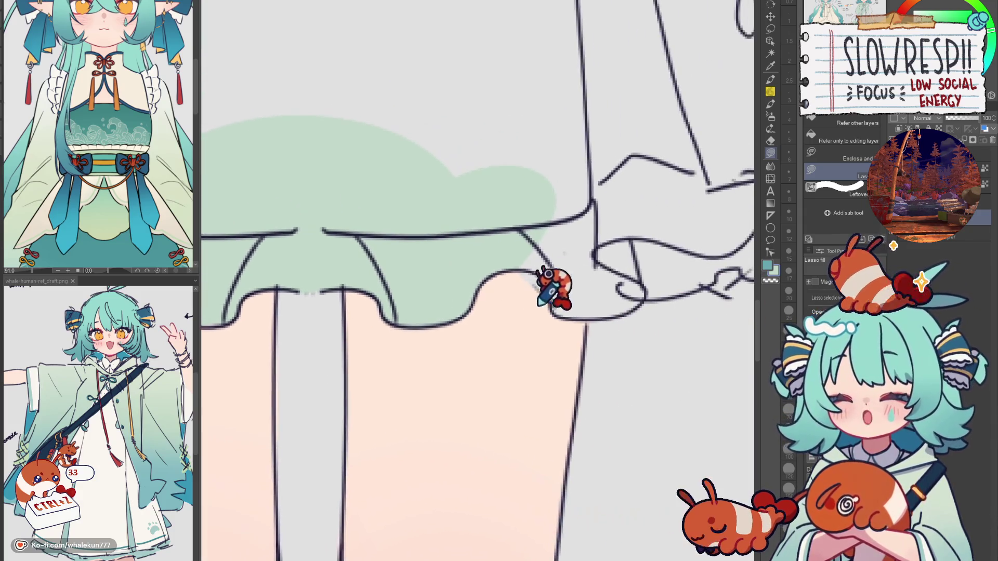
pyautogui.moveTo(558, 219); pyautogui.dragTo(550, 325)
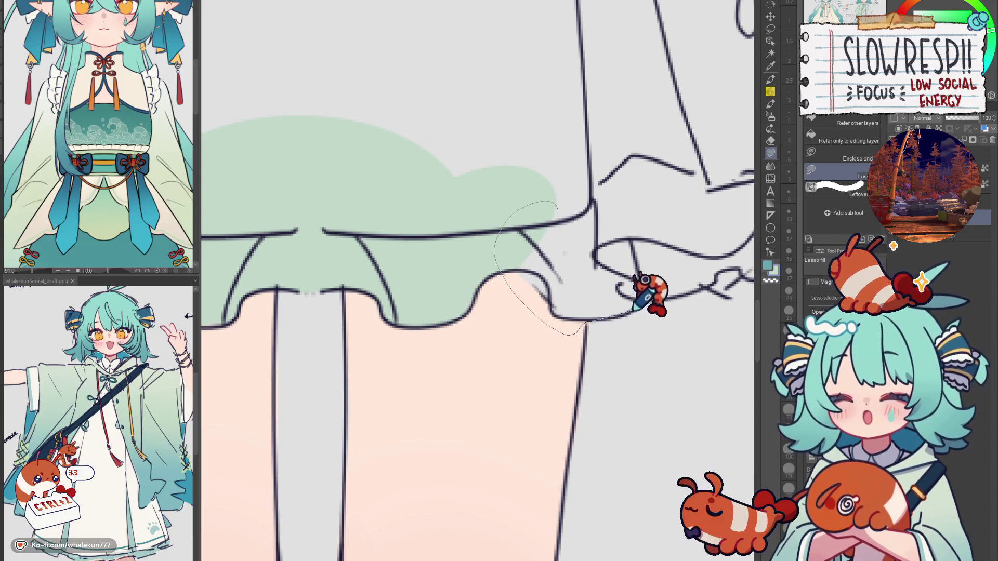
pyautogui.moveTo(634, 312)
pyautogui.mouseDown()
pyautogui.moveTo(677, 179)
pyautogui.moveTo(561, 247)
pyautogui.mouseUp()
# Scroll up and down the canvas to check the green cloak fill
pyautogui.scroll(-5, 561, 250)
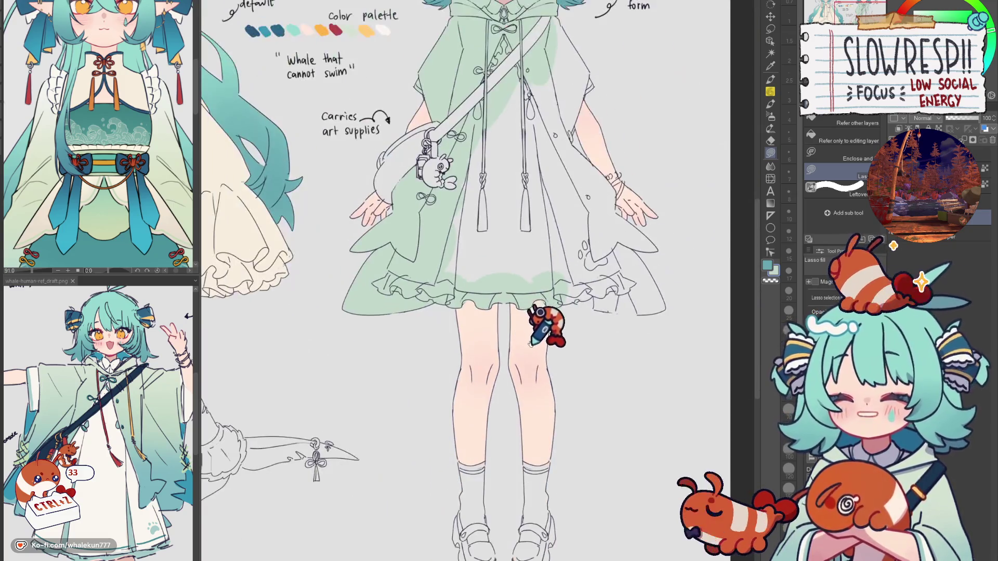
pyautogui.scroll(-4, 531, 345)
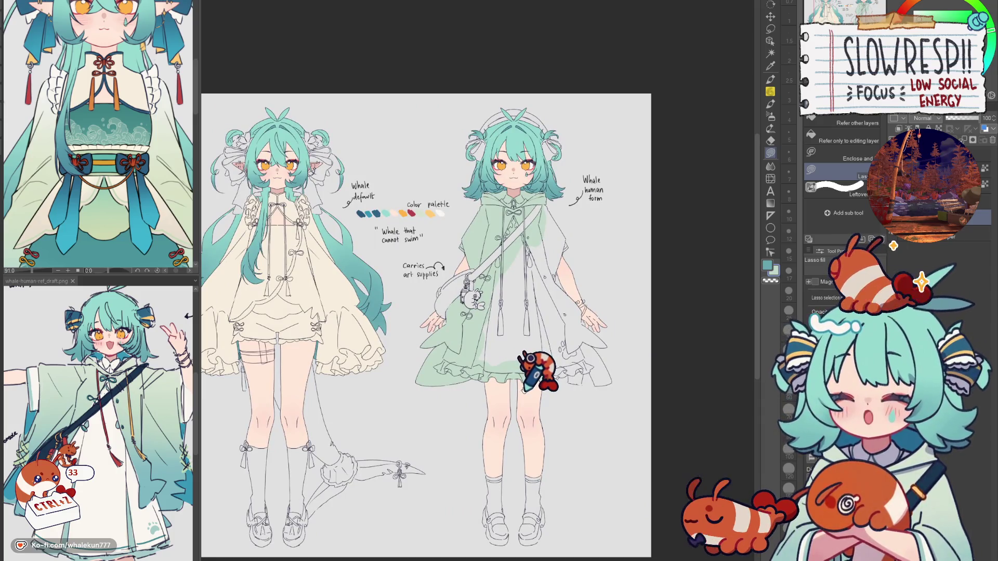
pyautogui.scroll(1, 555, 355)
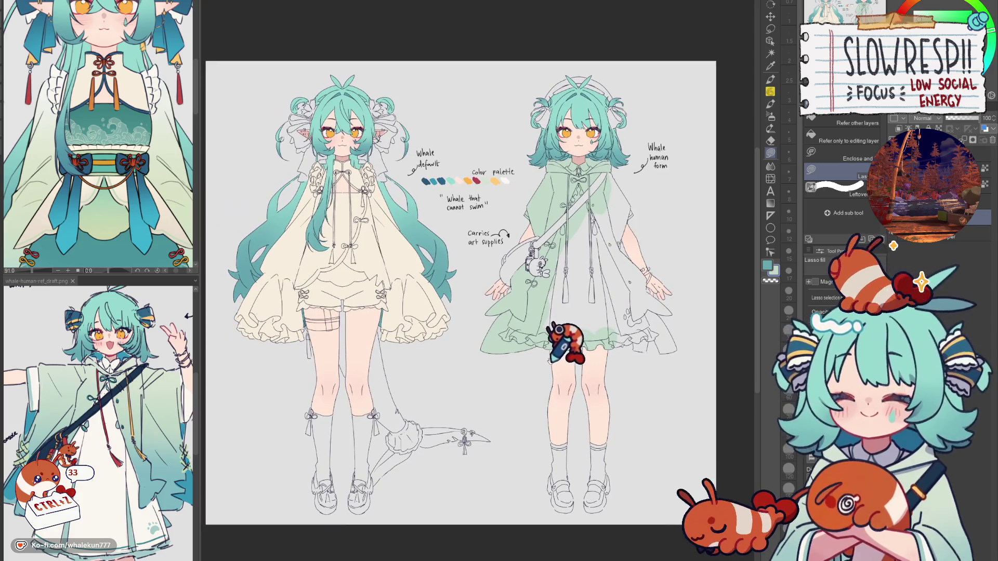
pyautogui.scroll(5, 581, 324)
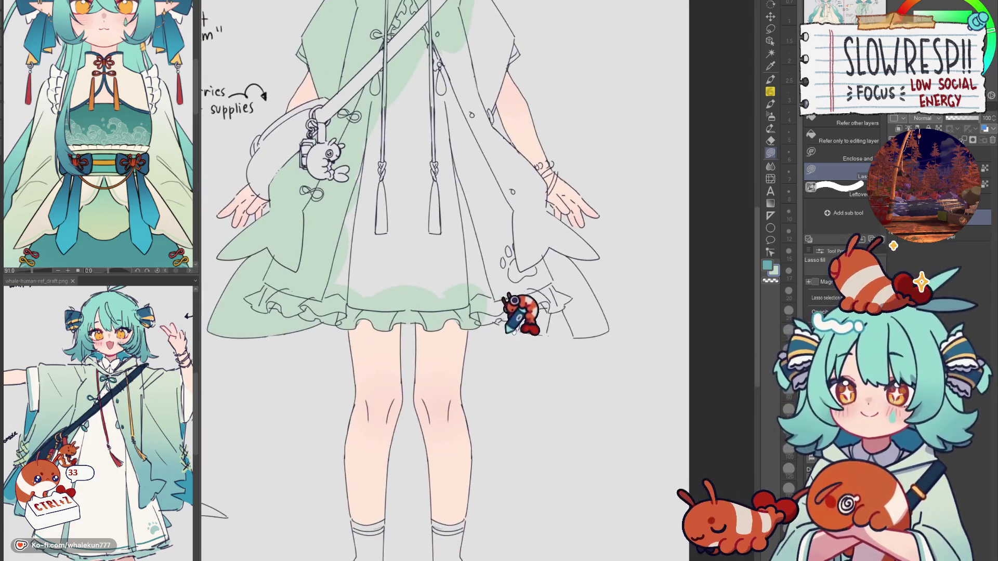
pyautogui.scroll(-2, 520, 395)
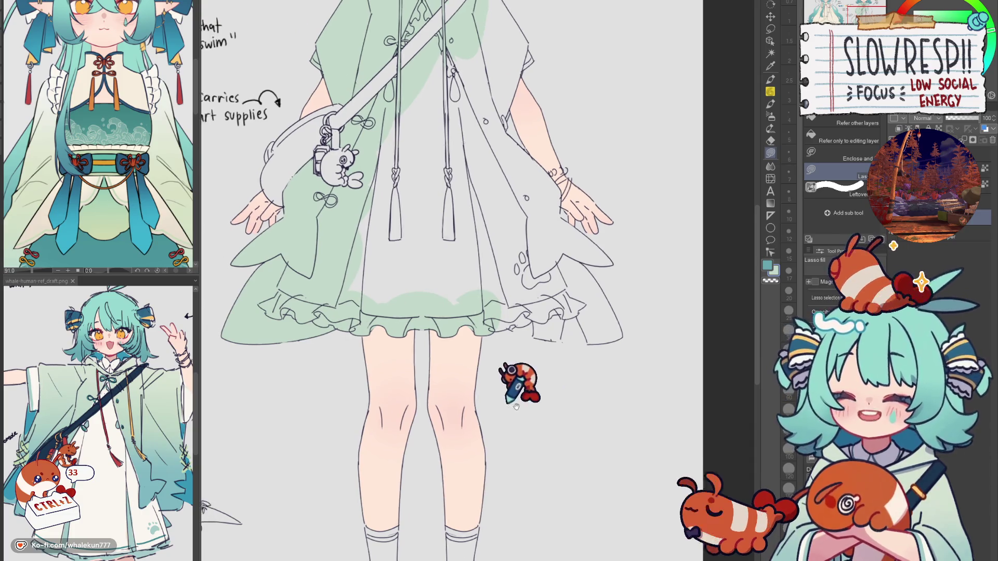
pyautogui.scroll(2, 390, 333)
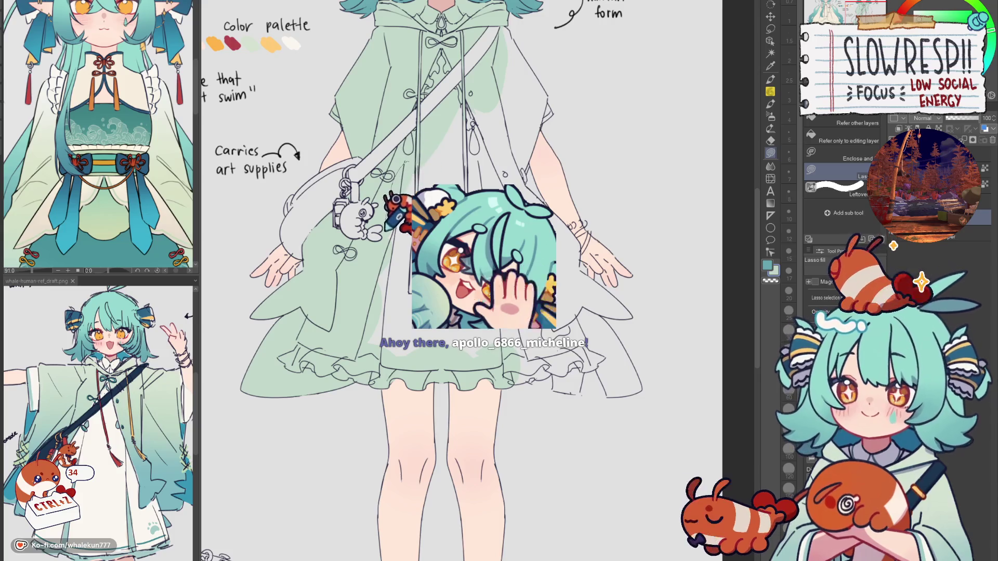
pyautogui.scroll(-1, 457, 132)
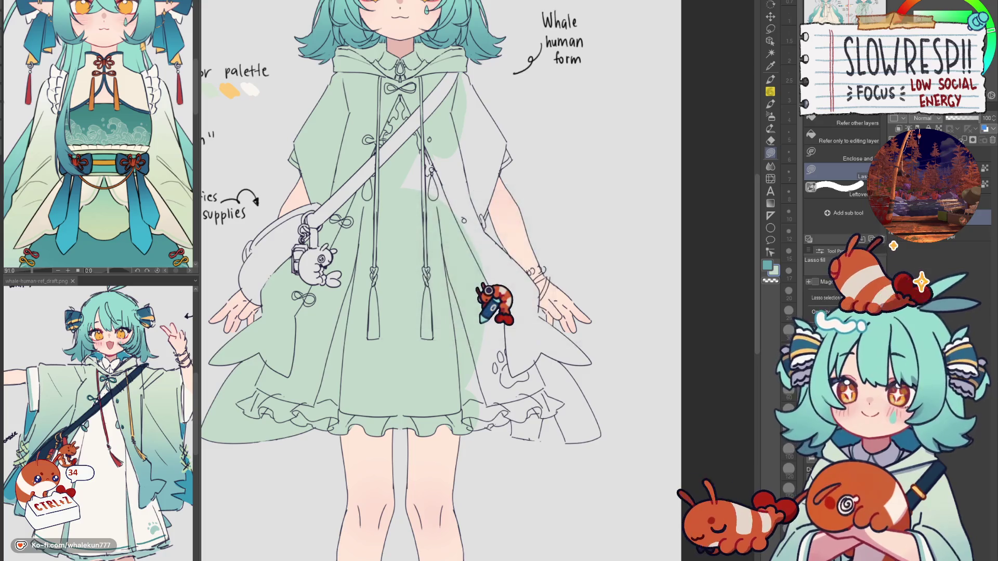
pyautogui.scroll(-2, 480, 322)
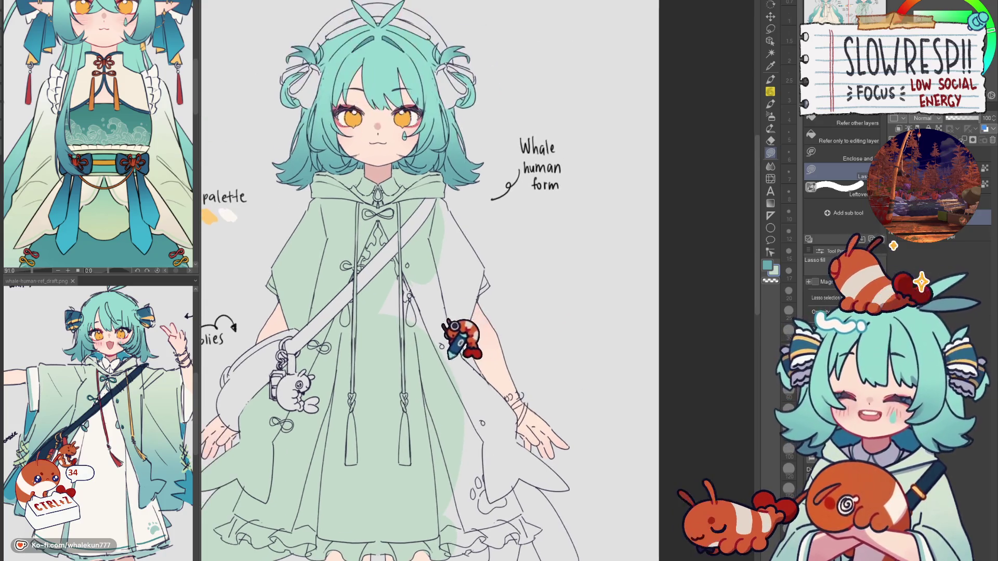
pyautogui.scroll(6, 457, 401)
# With the canvas mirrored, lasso-fill the sleeve regions beside the hood pale green
pyautogui.press('h')
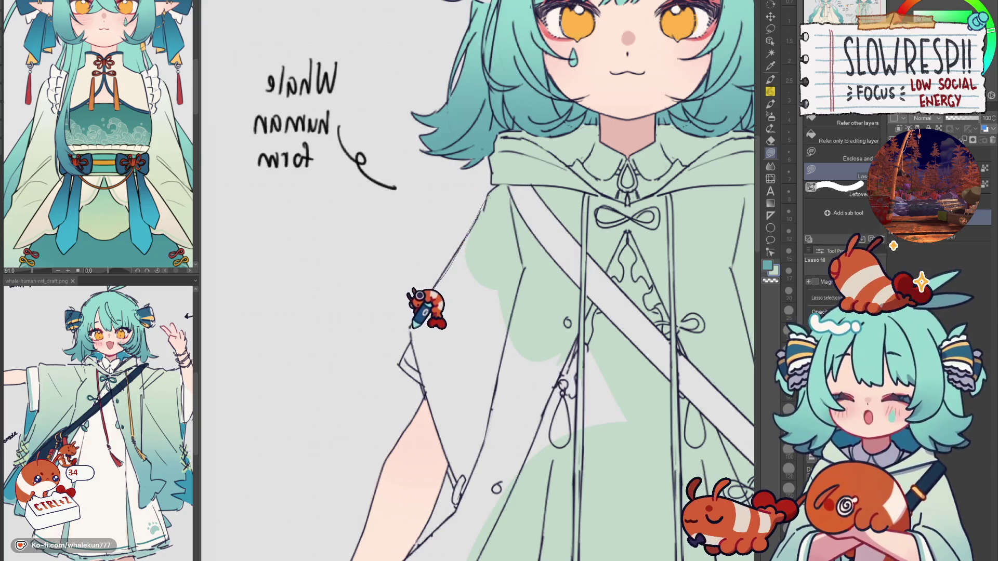
pyautogui.moveTo(412, 327)
pyautogui.mouseDown()
pyautogui.moveTo(453, 370)
pyautogui.moveTo(467, 240)
pyautogui.moveTo(429, 314)
pyautogui.moveTo(439, 270)
pyautogui.mouseUp()
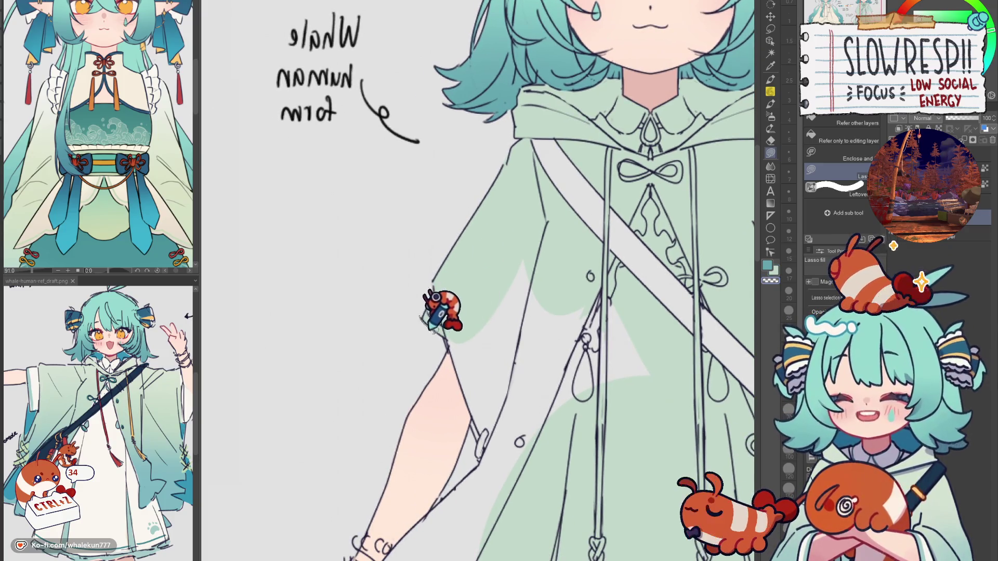
pyautogui.scroll(3, 437, 307)
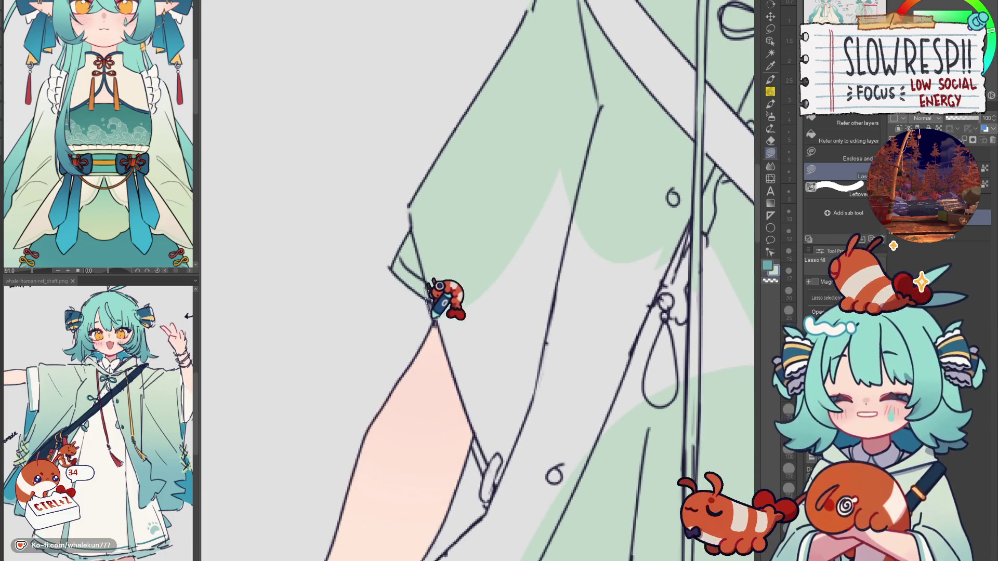
pyautogui.moveTo(454, 343); pyautogui.dragTo(434, 297)
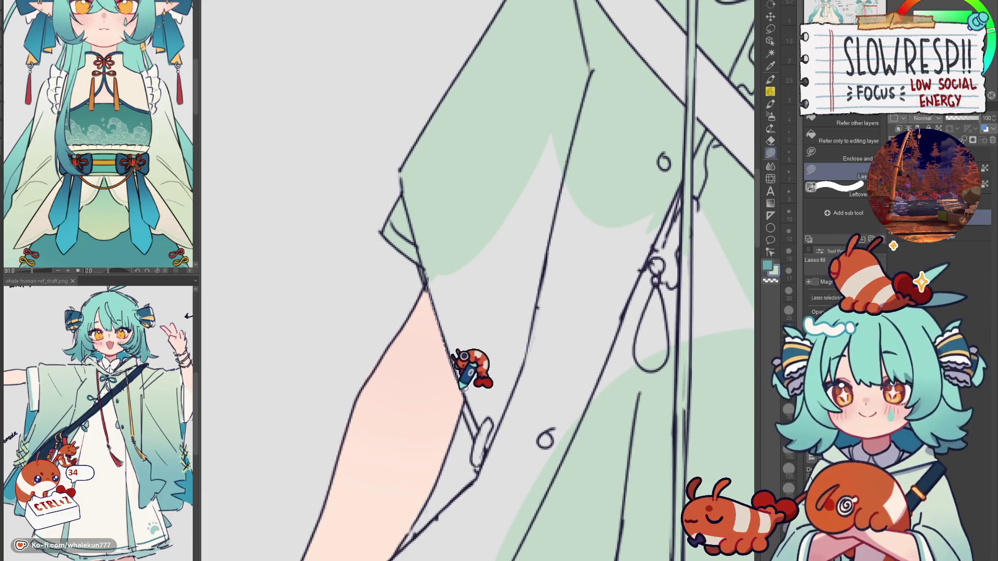
pyautogui.moveTo(469, 403)
pyautogui.mouseDown()
pyautogui.moveTo(574, 280)
pyautogui.moveTo(492, 113)
pyautogui.mouseUp()
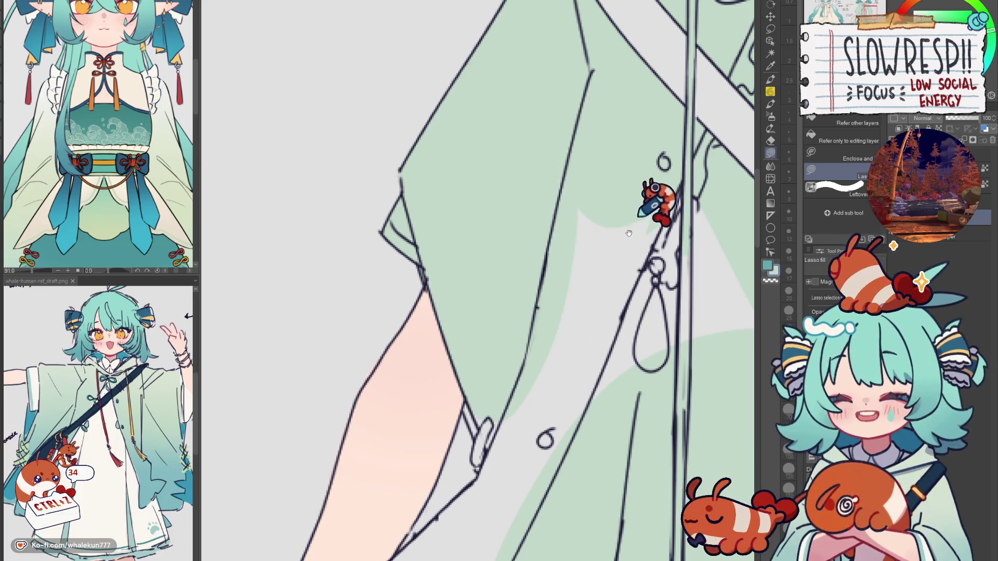
pyautogui.moveTo(629, 233)
pyautogui.mouseDown()
pyautogui.moveTo(650, 111)
pyautogui.moveTo(513, 301)
pyautogui.moveTo(635, 223)
pyautogui.mouseUp()
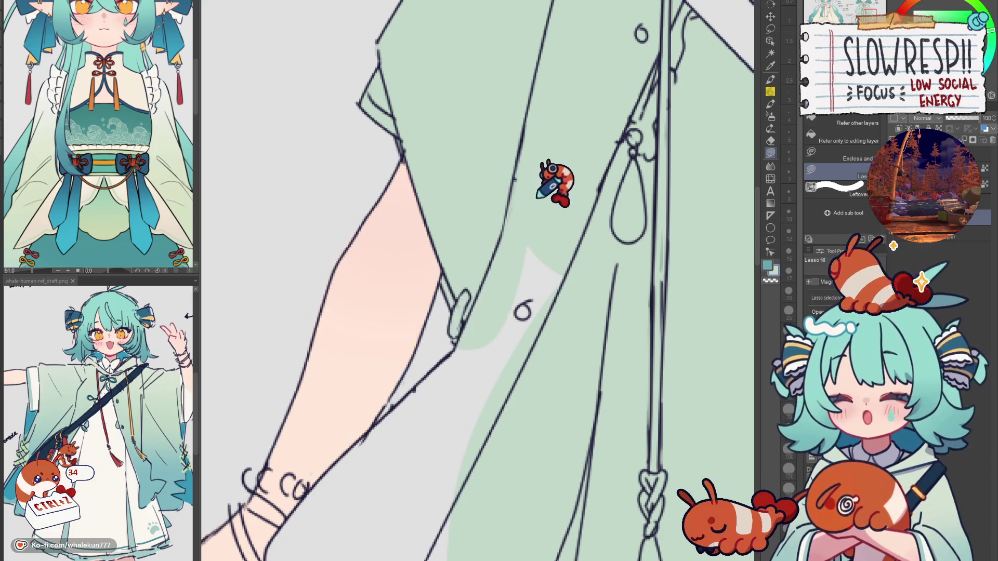
# Flip the canvas back and fill the sleeve area near the wrist green
pyautogui.hscroll(5, 568, 312)
pyautogui.scroll(-3, 591, 334)
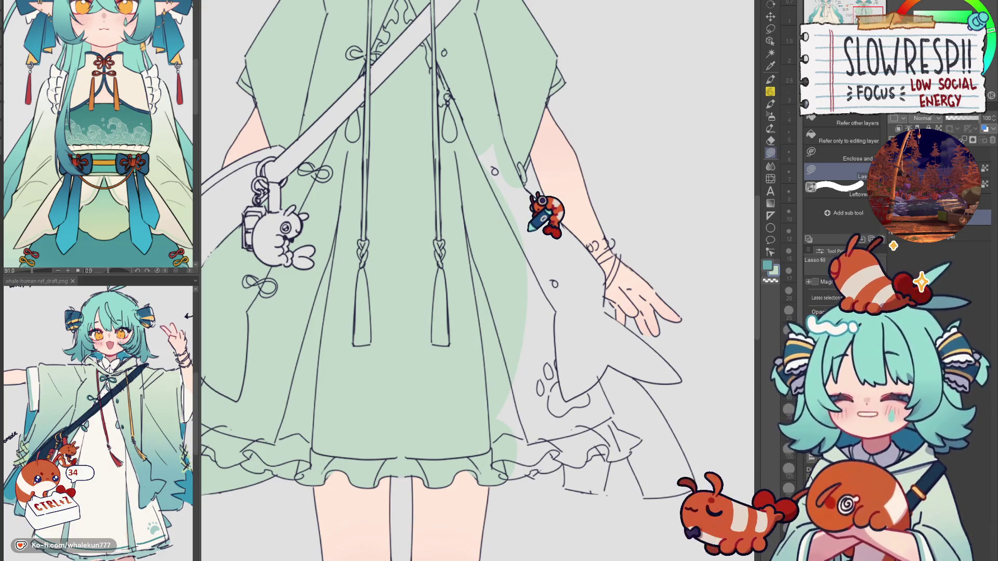
pyautogui.press('h')
pyautogui.scroll(6, 544, 312)
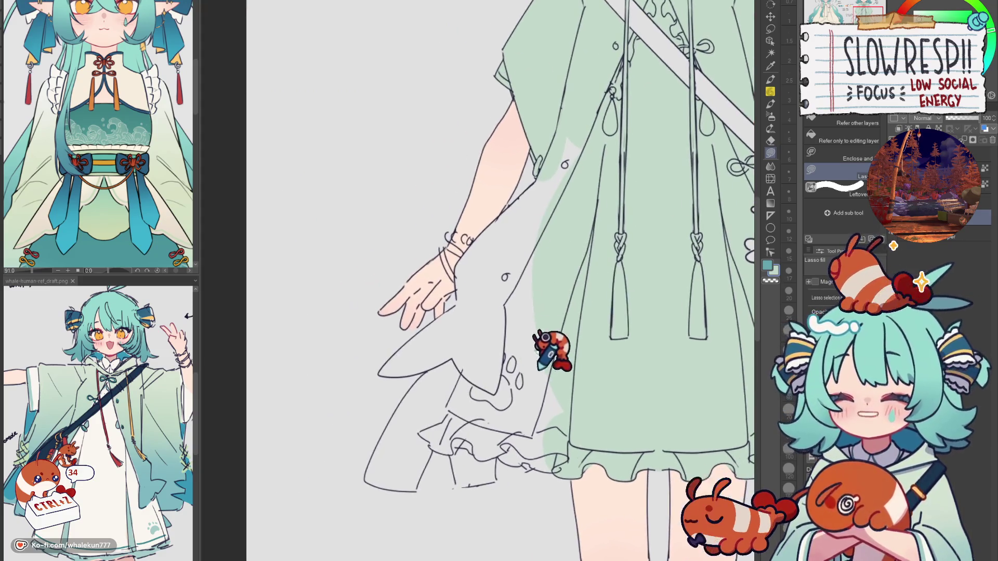
pyautogui.moveTo(439, 276)
pyautogui.mouseDown()
pyautogui.moveTo(439, 353)
pyautogui.moveTo(656, 164)
pyautogui.moveTo(553, 156)
pyautogui.moveTo(473, 243)
pyautogui.moveTo(466, 234)
pyautogui.moveTo(509, 289)
pyautogui.mouseUp()
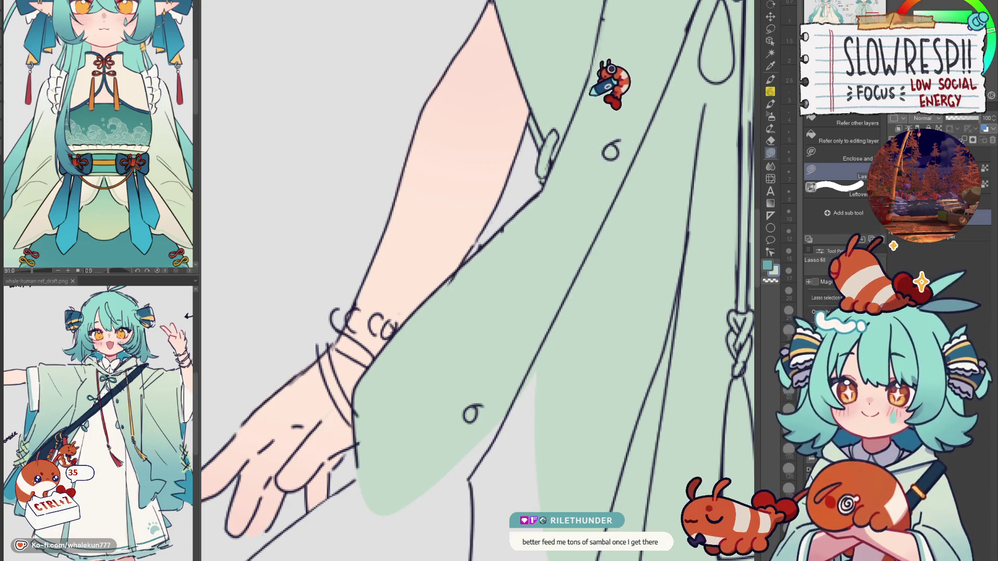
# Fit the character in view, then fill the sleeve beside the hand and its tip green
pyautogui.hotkey('ctrl', '0')
pyautogui.scroll(5, 542, 242)
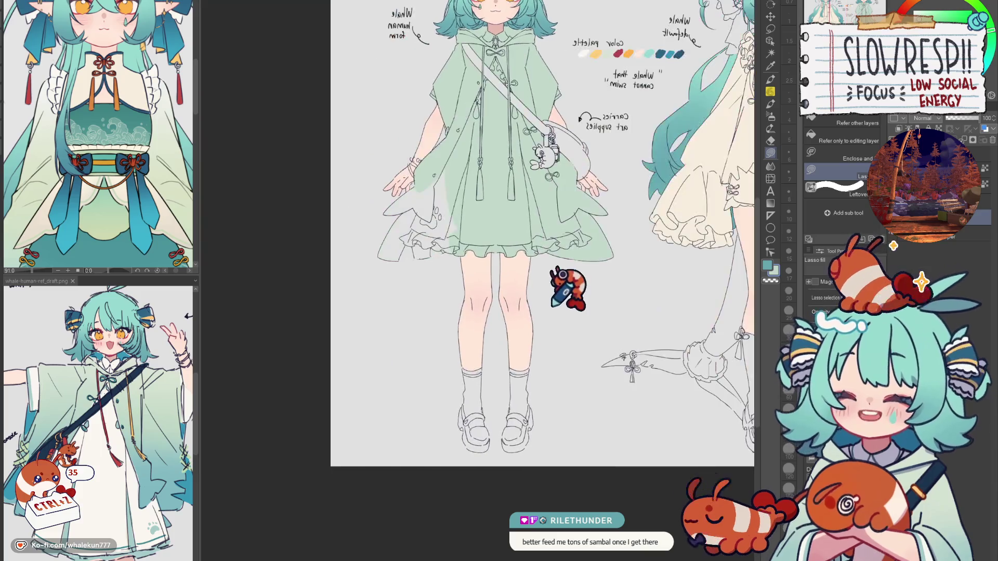
pyautogui.scroll(2, 507, 276)
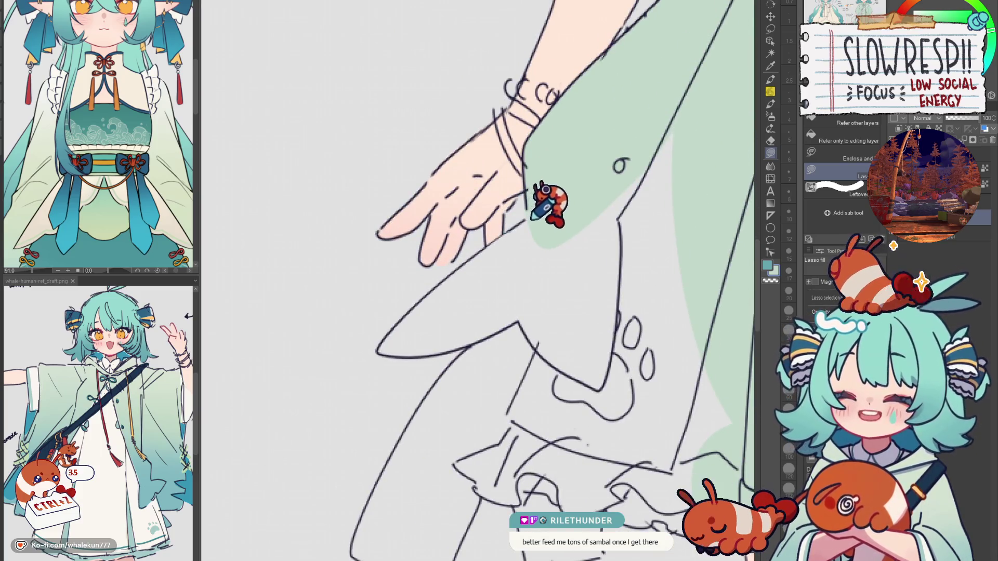
pyautogui.moveTo(544, 190)
pyautogui.mouseDown()
pyautogui.moveTo(475, 241)
pyautogui.moveTo(675, 185)
pyautogui.mouseUp()
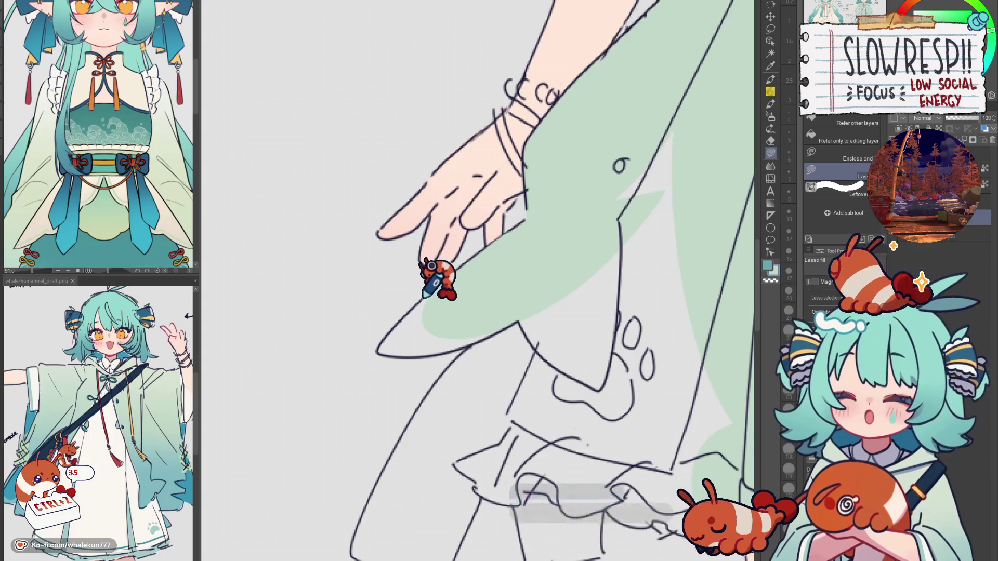
pyautogui.moveTo(424, 295)
pyautogui.mouseDown()
pyautogui.moveTo(387, 330)
pyautogui.moveTo(434, 338)
pyautogui.moveTo(426, 312)
pyautogui.mouseUp()
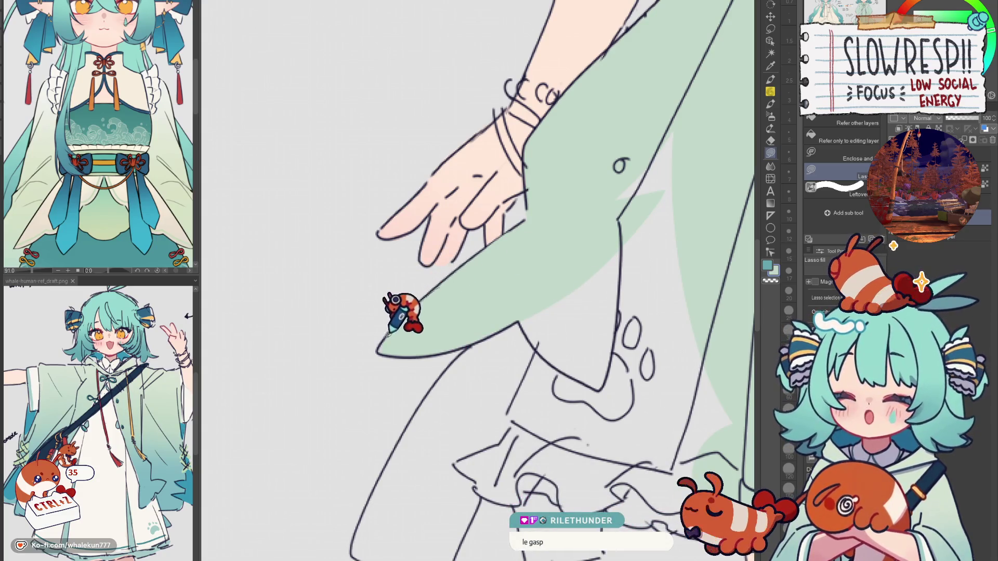
# Fill the grey gaps in the lower cloak, the sleeve's left edge and the outlined strip
pyautogui.scroll(-3, 515, 298)
pyautogui.moveTo(470, 221)
pyautogui.mouseDown()
pyautogui.moveTo(428, 252)
pyautogui.moveTo(652, 166)
pyautogui.moveTo(651, 146)
pyautogui.mouseUp()
pyautogui.scroll(-3, 546, 289)
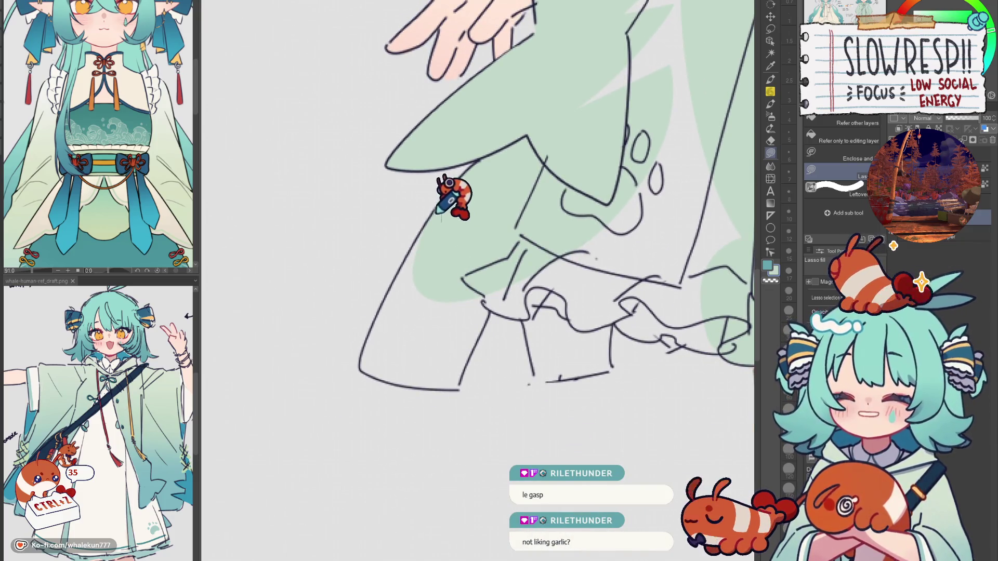
pyautogui.moveTo(437, 213)
pyautogui.mouseDown()
pyautogui.moveTo(378, 306)
pyautogui.moveTo(359, 364)
pyautogui.moveTo(441, 249)
pyautogui.moveTo(357, 344)
pyautogui.moveTo(411, 239)
pyautogui.moveTo(362, 354)
pyautogui.moveTo(439, 381)
pyautogui.moveTo(493, 303)
pyautogui.mouseUp()
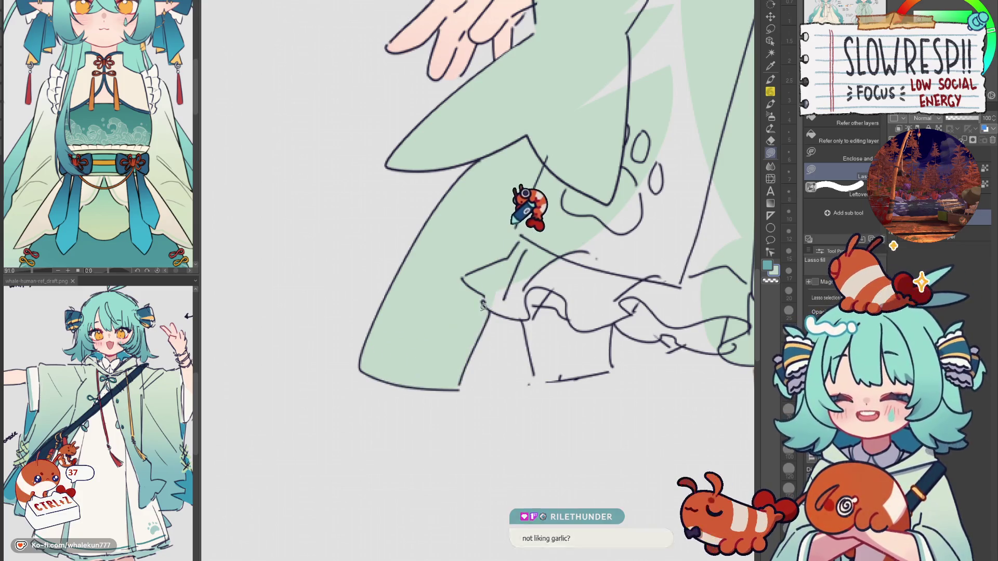
pyautogui.moveTo(547, 367); pyautogui.dragTo(453, 362)
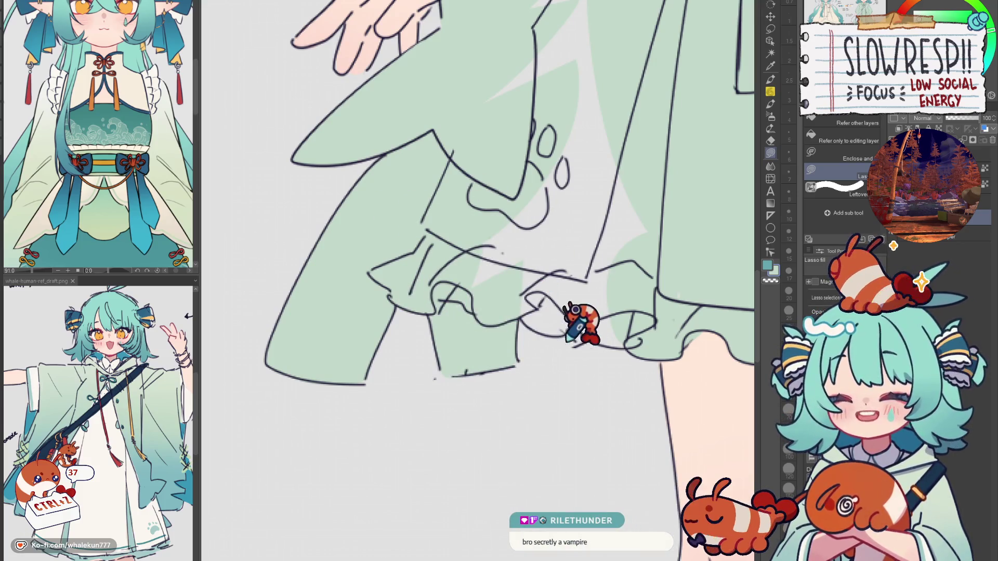
pyautogui.moveTo(613, 347)
pyautogui.mouseDown()
pyautogui.moveTo(521, 204)
pyautogui.moveTo(592, 283)
pyautogui.mouseUp()
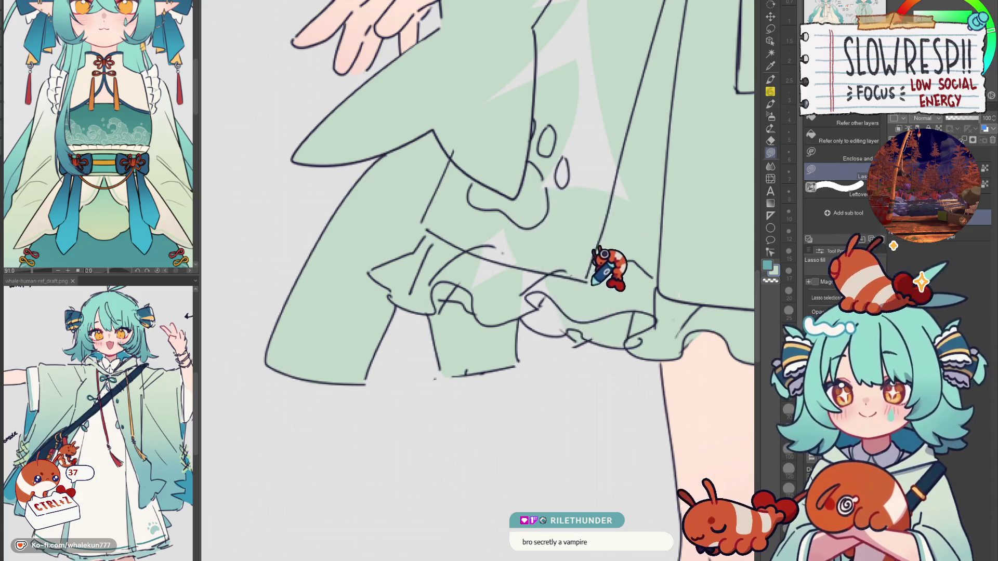
# Fill the remaining grey gap near the ruffled hem green
pyautogui.scroll(2, 613, 278)
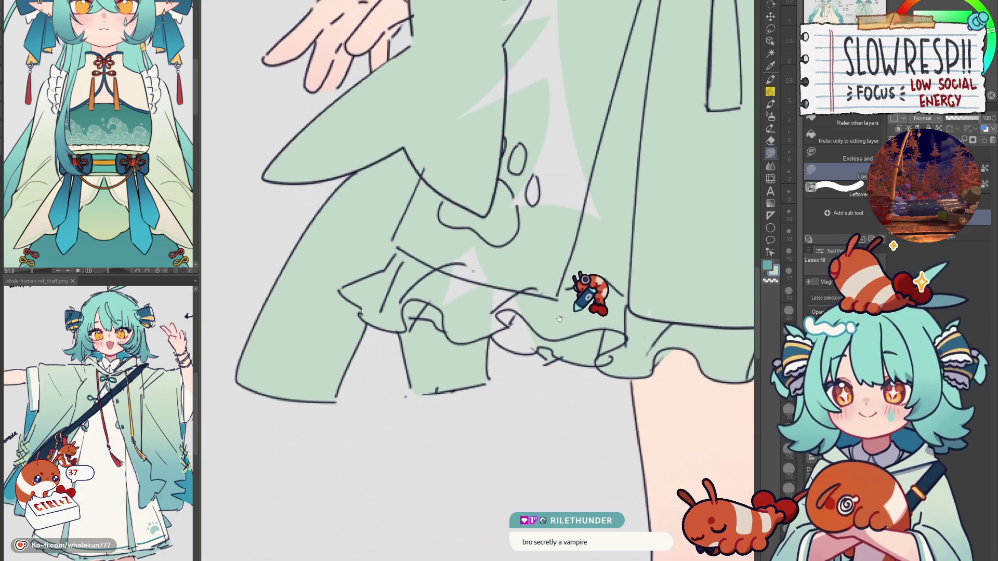
pyautogui.scroll(-2, 591, 290)
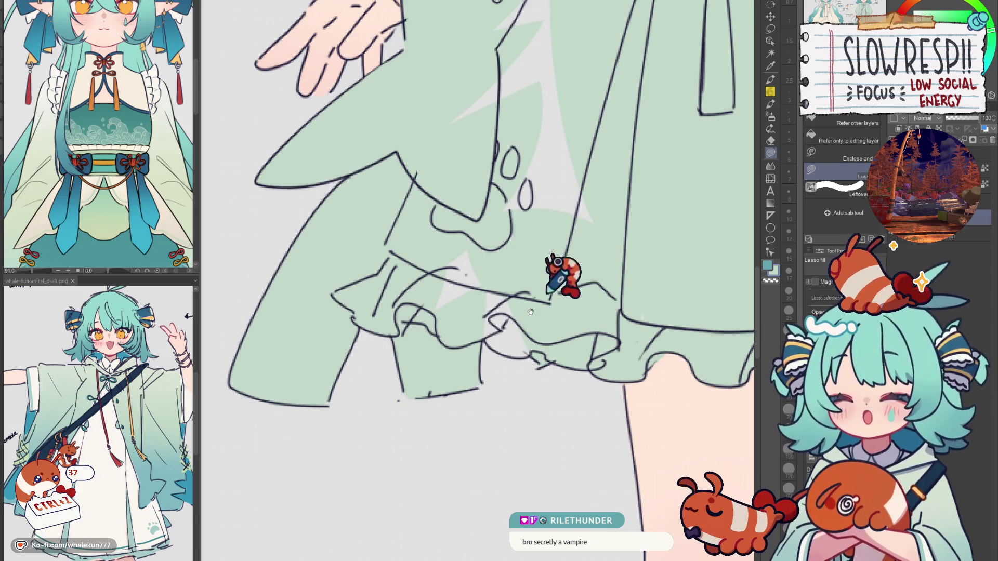
pyautogui.moveTo(531, 312)
pyautogui.mouseDown()
pyautogui.moveTo(555, 312)
pyautogui.moveTo(445, 289)
pyautogui.mouseUp()
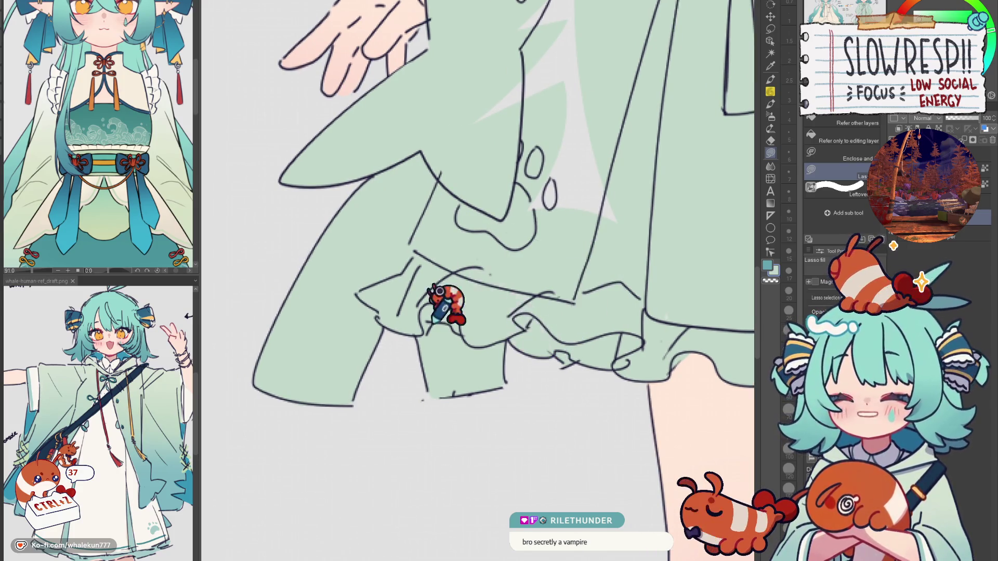
pyautogui.scroll(3, 528, 190)
pyautogui.moveTo(492, 91)
pyautogui.mouseDown()
pyautogui.moveTo(378, 333)
pyautogui.moveTo(384, 358)
pyautogui.mouseUp()
pyautogui.scroll(-5, 646, 267)
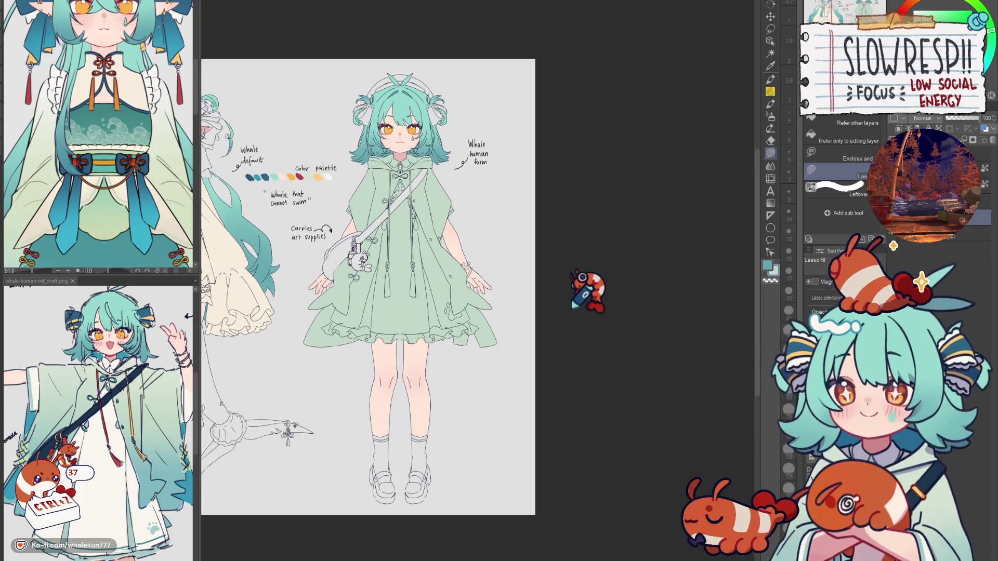
# Flip and scroll the canvas to review both forms, then choose the Soft airbrush
pyautogui.press('h')
pyautogui.press('h')
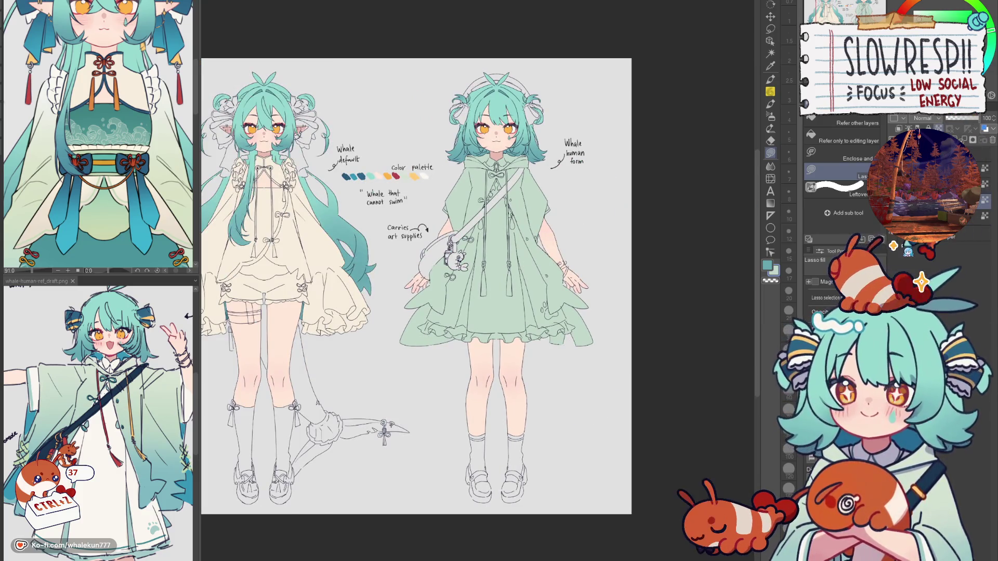
pyautogui.scroll(1, 540, 359)
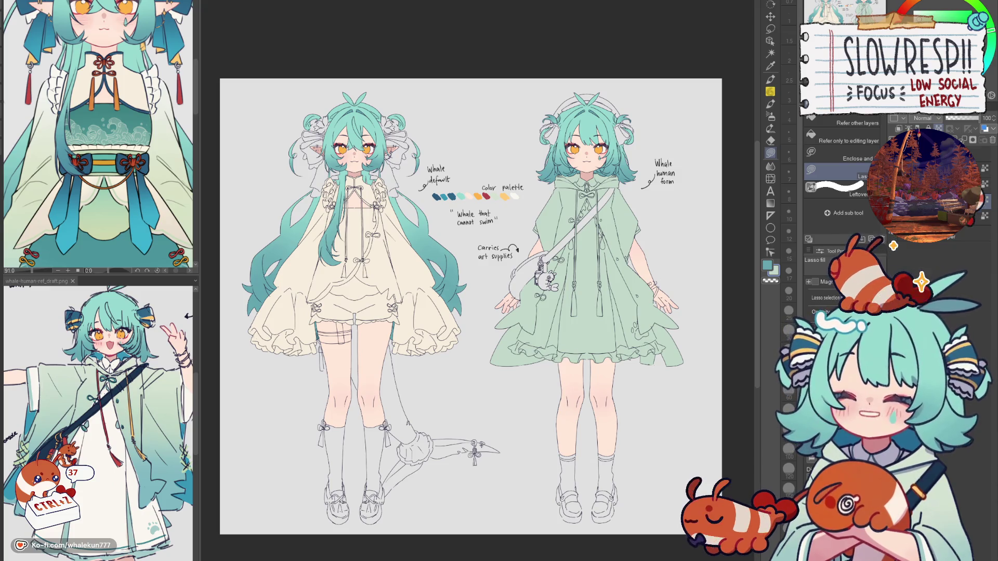
pyautogui.hscroll(2, 582, 318)
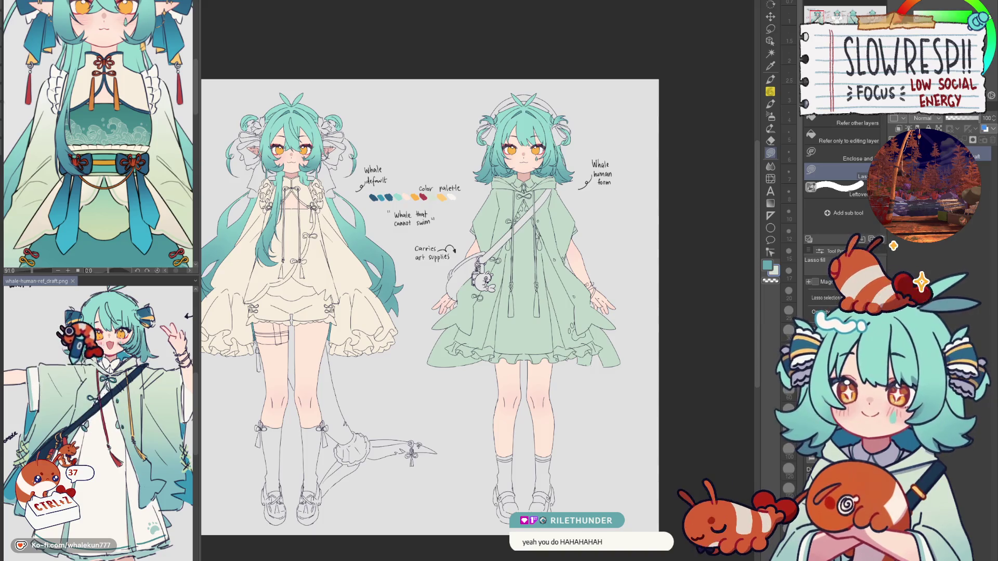
pyautogui.moveTo(620, 271)
pyautogui.mouseDown()
pyautogui.moveTo(625, 221)
pyautogui.moveTo(439, 257)
pyautogui.moveTo(674, 313)
pyautogui.mouseUp()
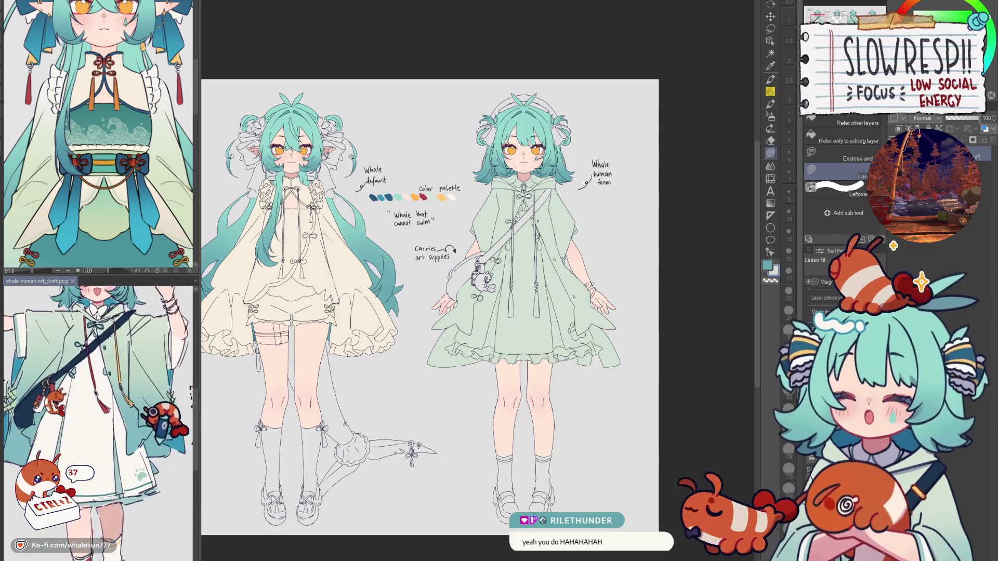
pyautogui.scroll(-1, 585, 346)
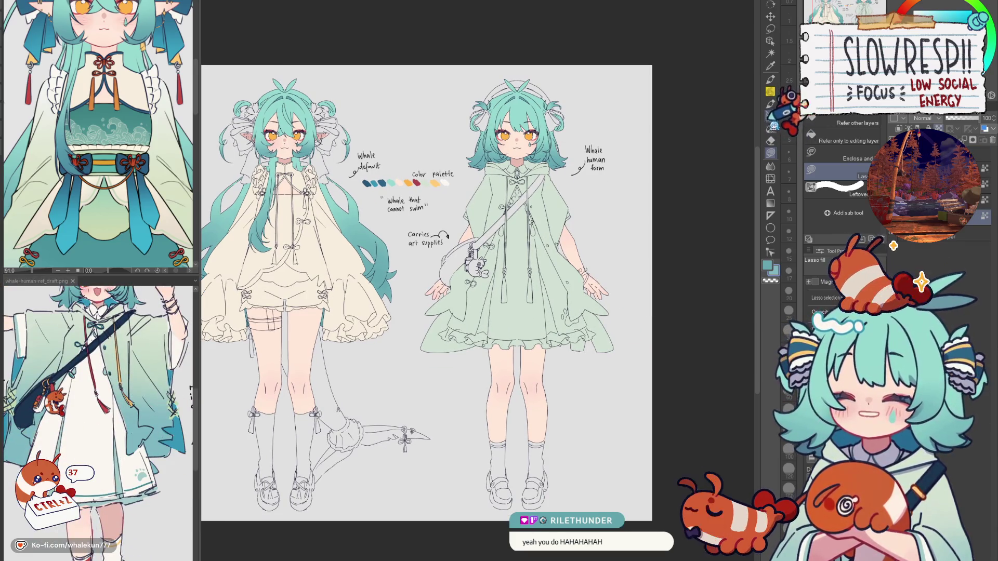
pyautogui.click(770, 117)
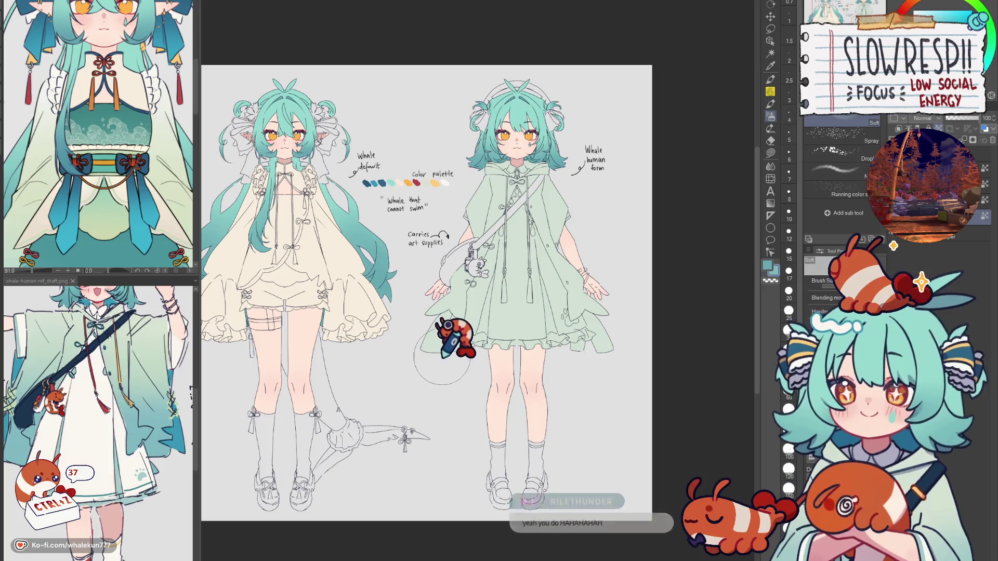
# Spray soft teal shading along the cloak's lower edge, then return to Lasso fill
pyautogui.moveTo(457, 345)
pyautogui.mouseDown()
pyautogui.moveTo(475, 285)
pyautogui.moveTo(447, 333)
pyautogui.moveTo(474, 354)
pyautogui.moveTo(584, 344)
pyautogui.moveTo(597, 372)
pyautogui.moveTo(439, 286)
pyautogui.moveTo(447, 301)
pyautogui.mouseUp()
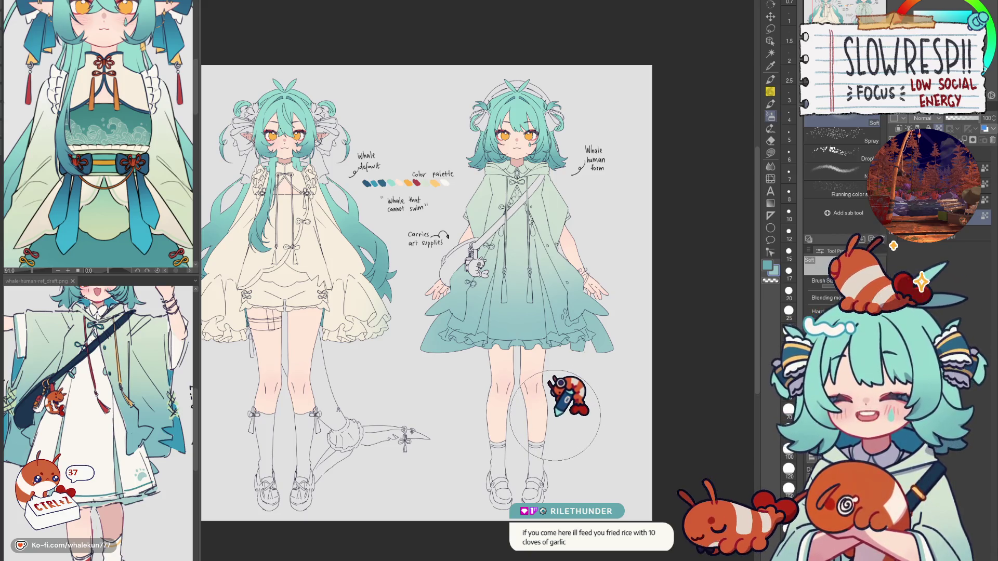
pyautogui.click(770, 153)
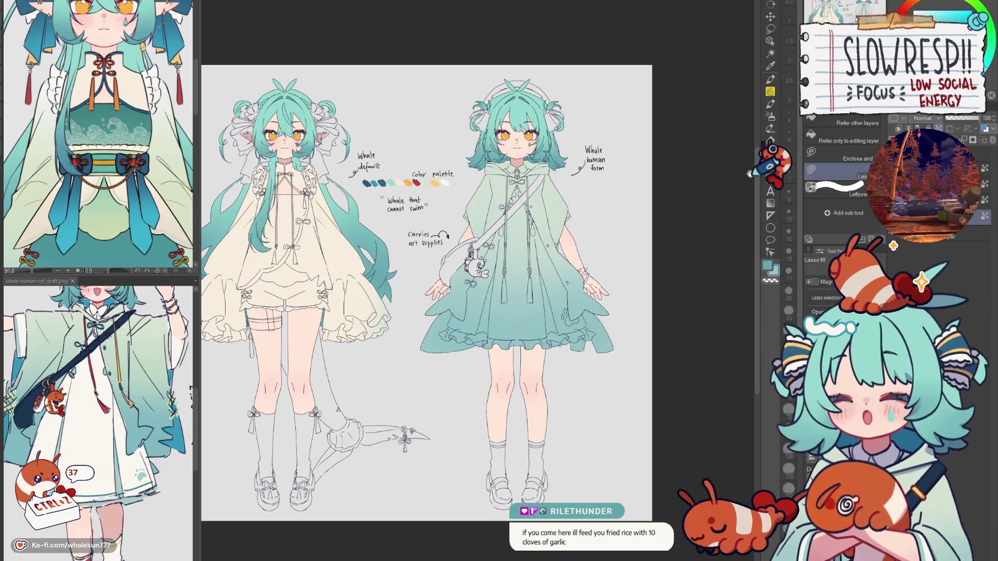
# Zoom in on the sleeve and fill a lighter patch along its edge
pyautogui.scroll(-2, 173, 467)
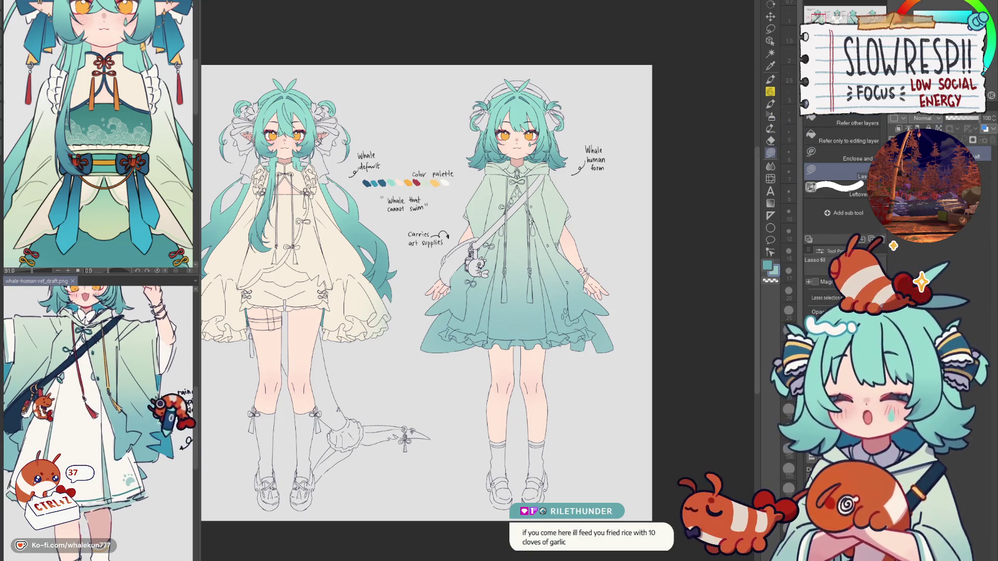
pyautogui.scroll(5, 475, 262)
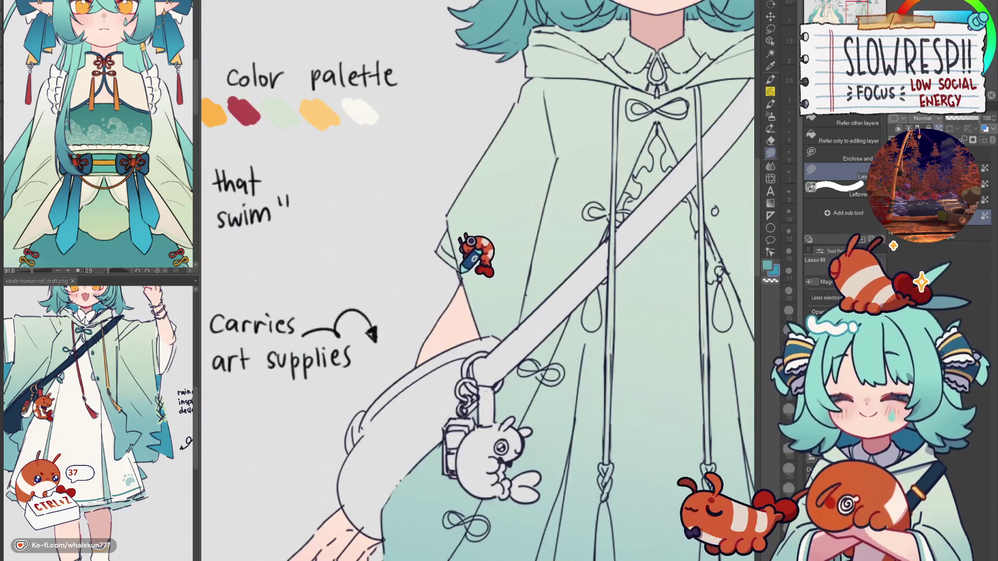
pyautogui.scroll(-4, 479, 293)
pyautogui.scroll(2, 598, 335)
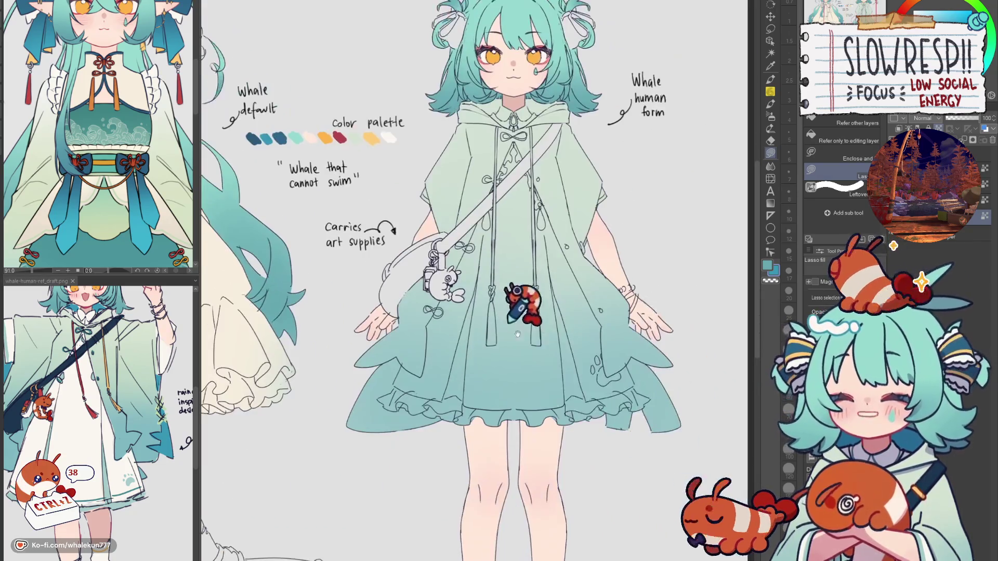
pyautogui.scroll(1, 529, 479)
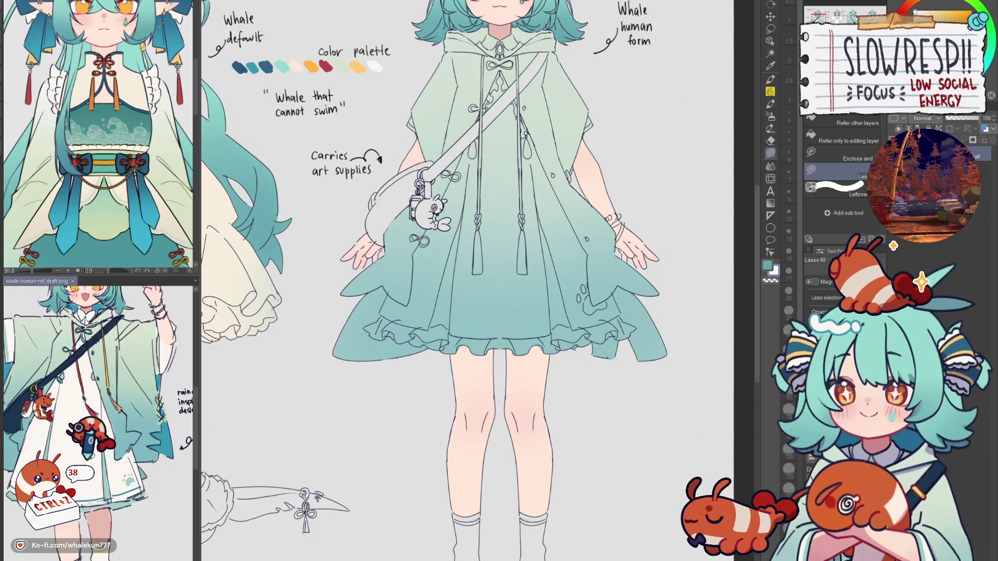
pyautogui.scroll(3, 506, 348)
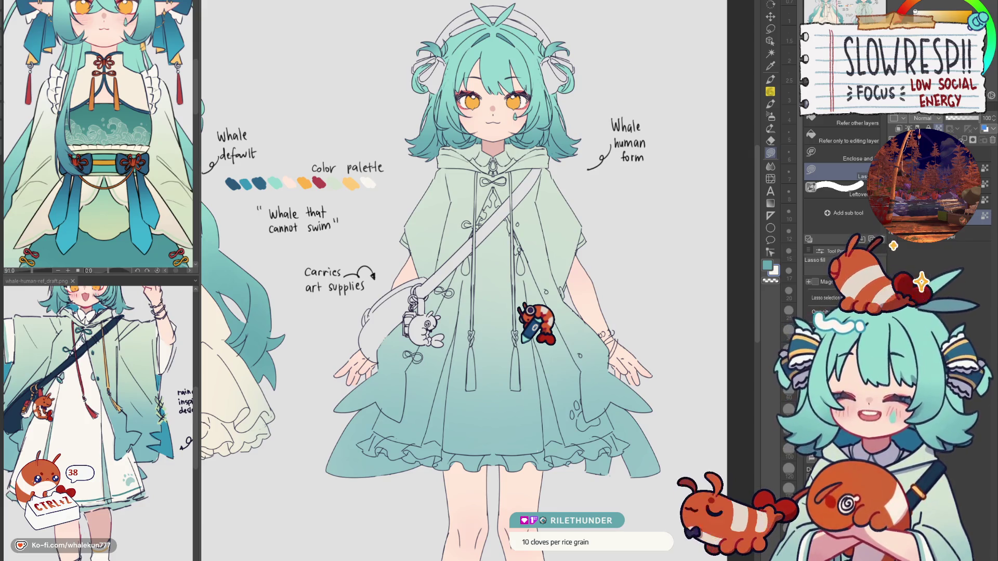
pyautogui.scroll(2, 408, 331)
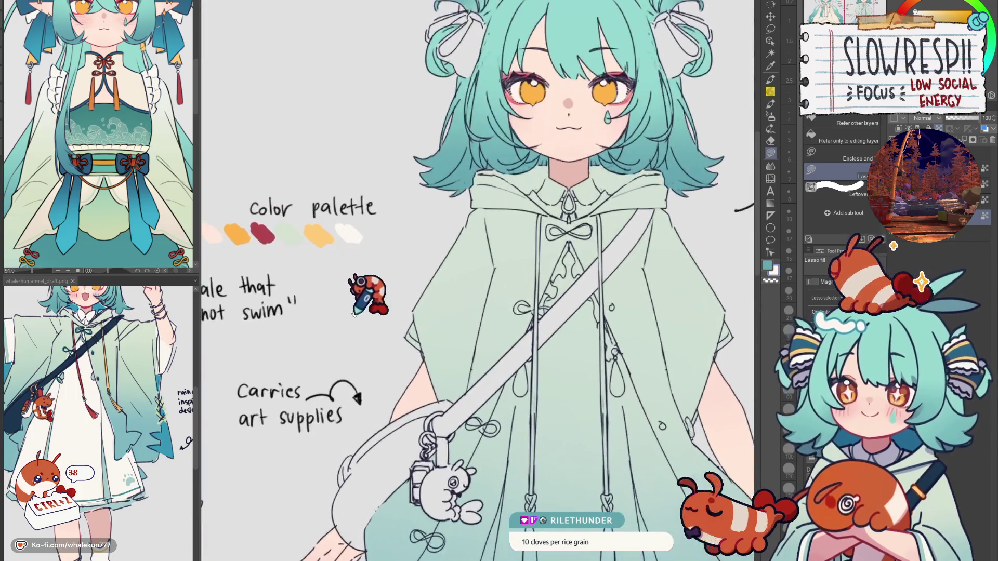
pyautogui.moveTo(24, 410); pyautogui.dragTo(70, 415)
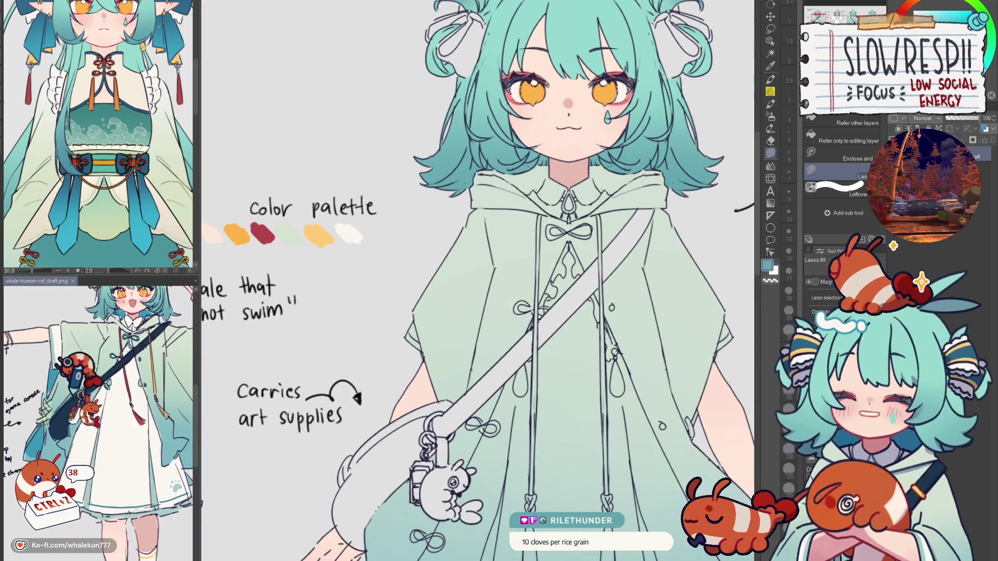
pyautogui.scroll(-1, 457, 291)
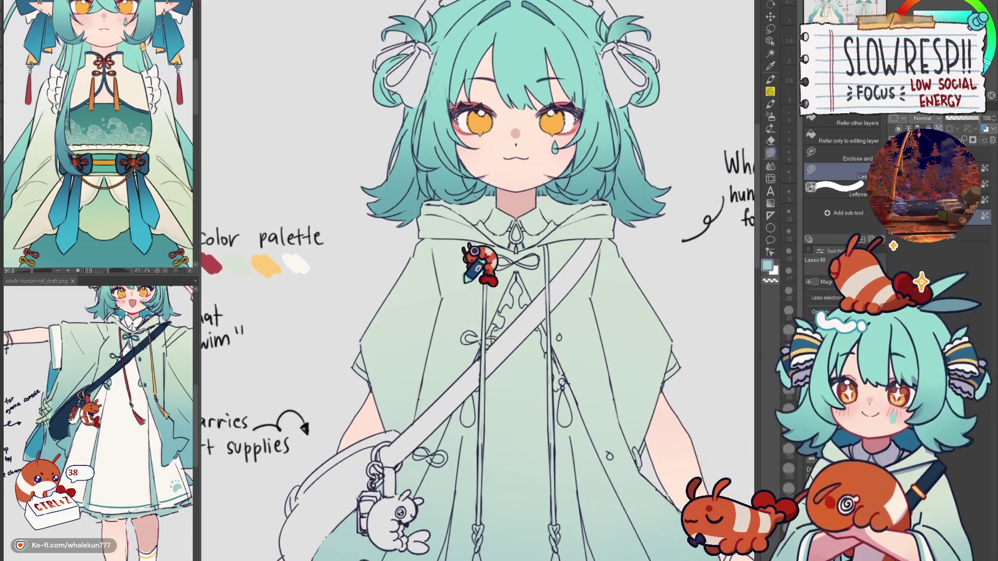
pyautogui.scroll(3, 382, 343)
pyautogui.moveTo(349, 462)
pyautogui.mouseDown()
pyautogui.moveTo(351, 418)
pyautogui.moveTo(336, 396)
pyautogui.moveTo(358, 447)
pyautogui.moveTo(528, 270)
pyautogui.mouseUp()
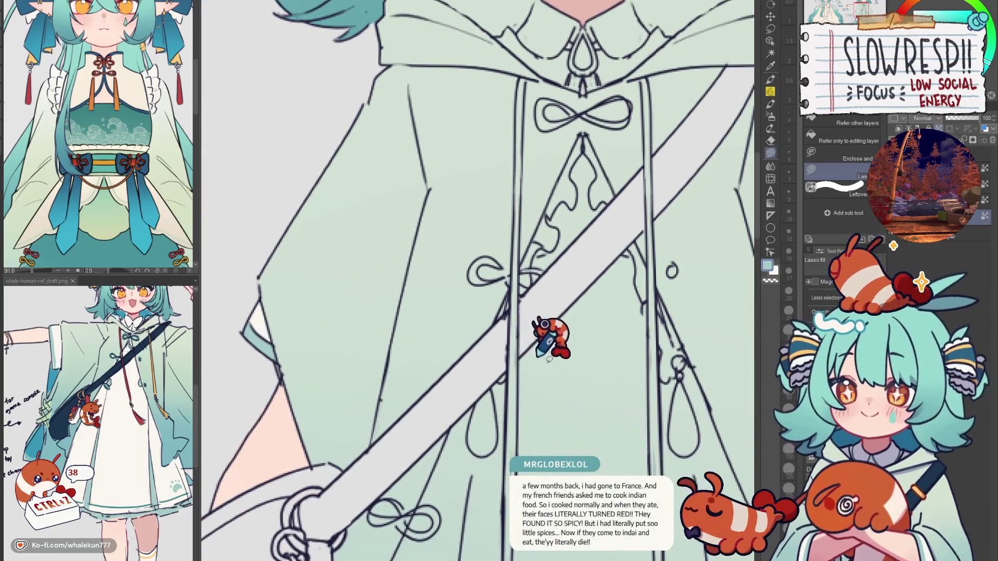
# Fill the remaining gap along the sleeve edge near the shoulder
pyautogui.scroll(-2, 285, 394)
pyautogui.moveTo(285, 395)
pyautogui.mouseDown()
pyautogui.moveTo(445, 394)
pyautogui.moveTo(601, 350)
pyautogui.mouseUp()
pyautogui.scroll(2, 488, 322)
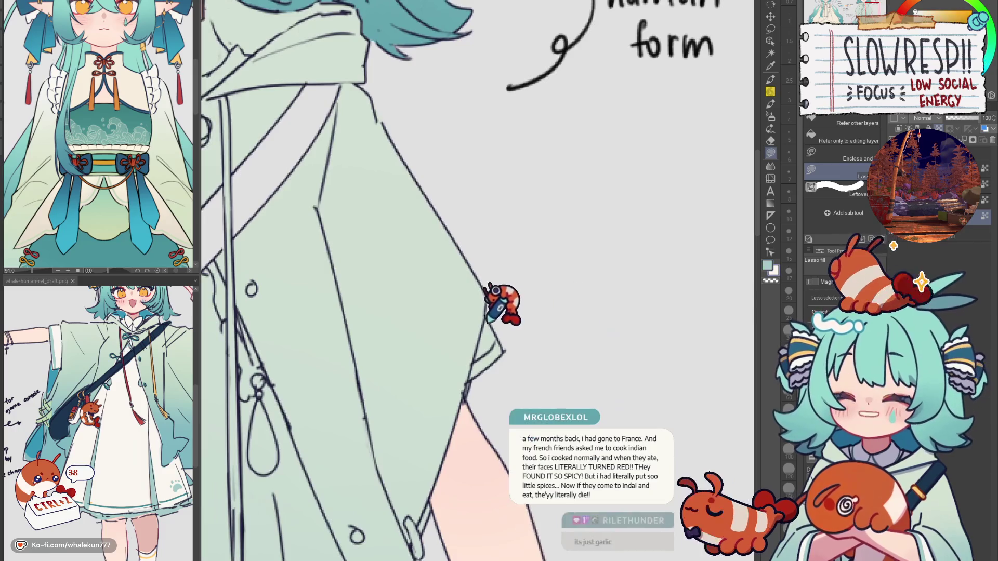
pyautogui.moveTo(489, 289)
pyautogui.mouseDown()
pyautogui.moveTo(470, 353)
pyautogui.moveTo(530, 299)
pyautogui.mouseUp()
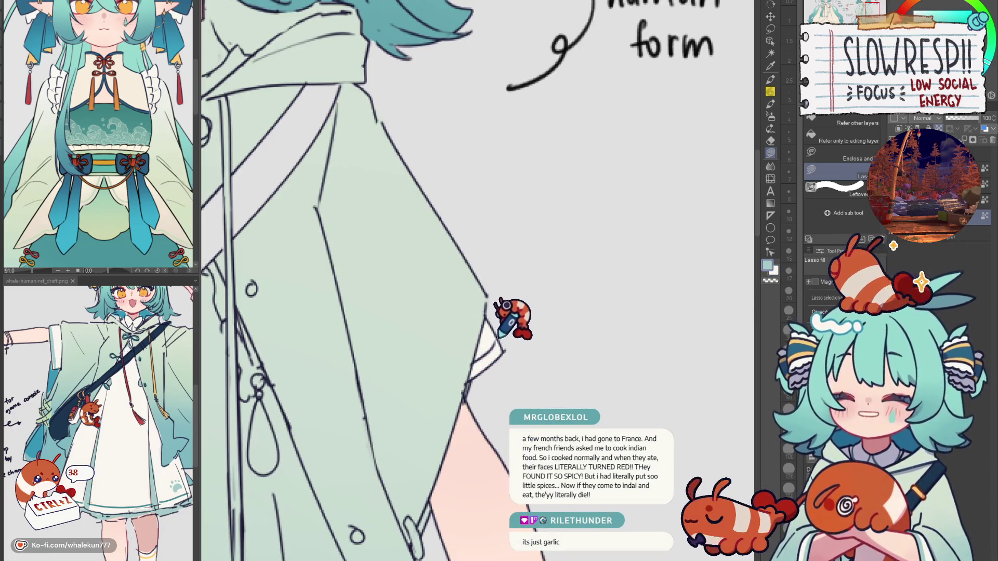
pyautogui.scroll(-3, 528, 299)
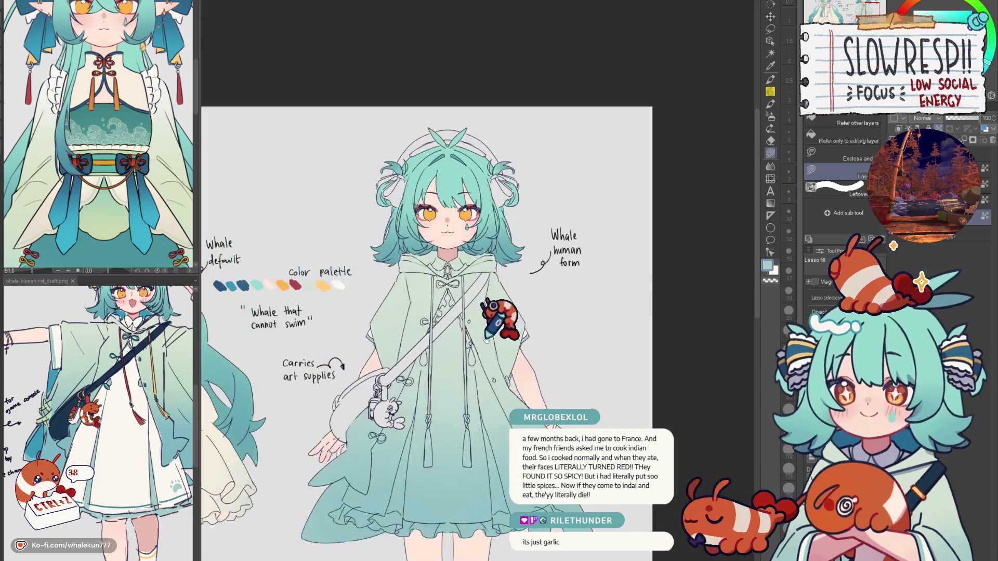
pyautogui.scroll(2, 530, 312)
pyautogui.scroll(3, 411, 275)
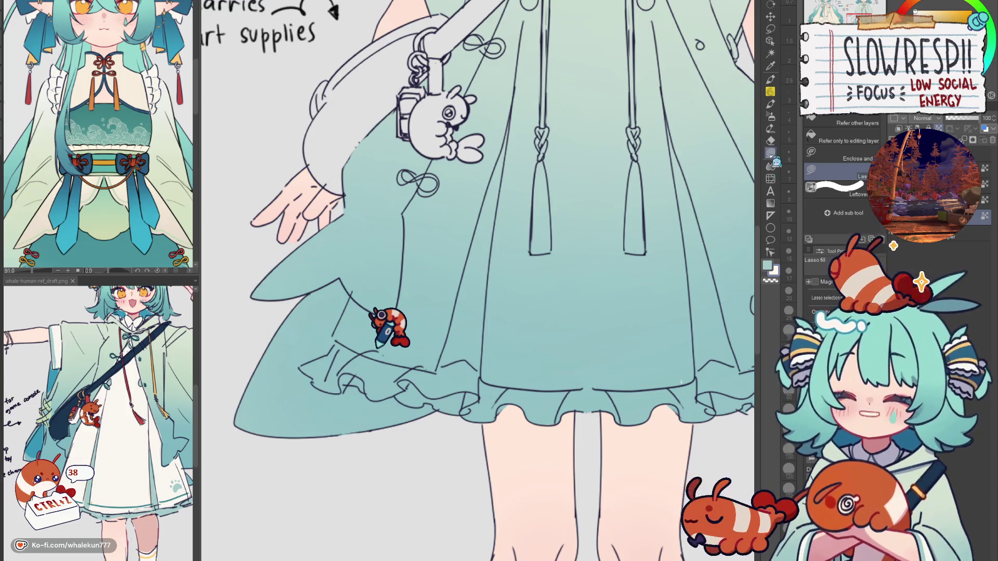
# Lasso-fill the underskirt under the left cloak flap cream-white, plus a second patch below
pyautogui.scroll(3, 384, 312)
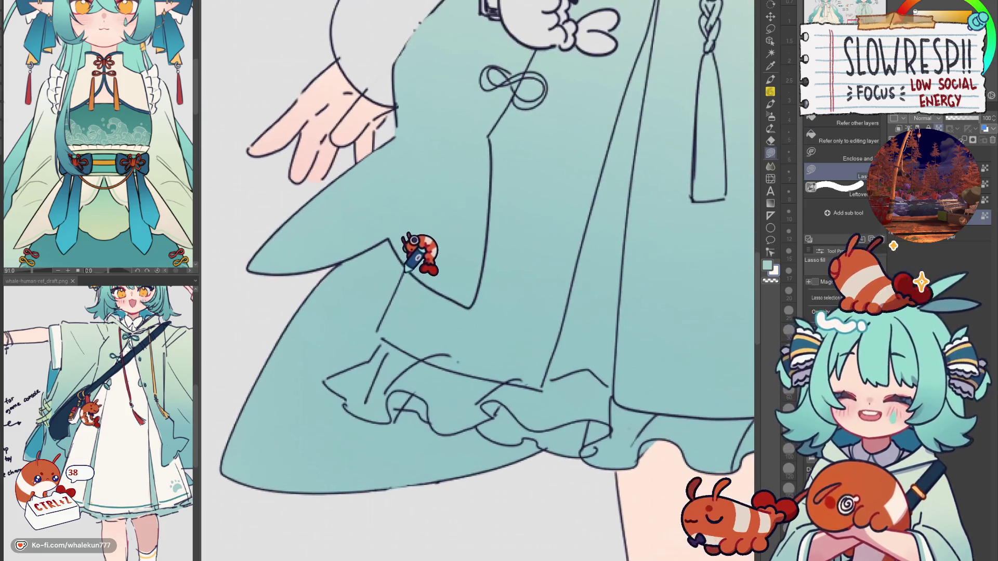
pyautogui.moveTo(380, 335); pyautogui.dragTo(439, 320)
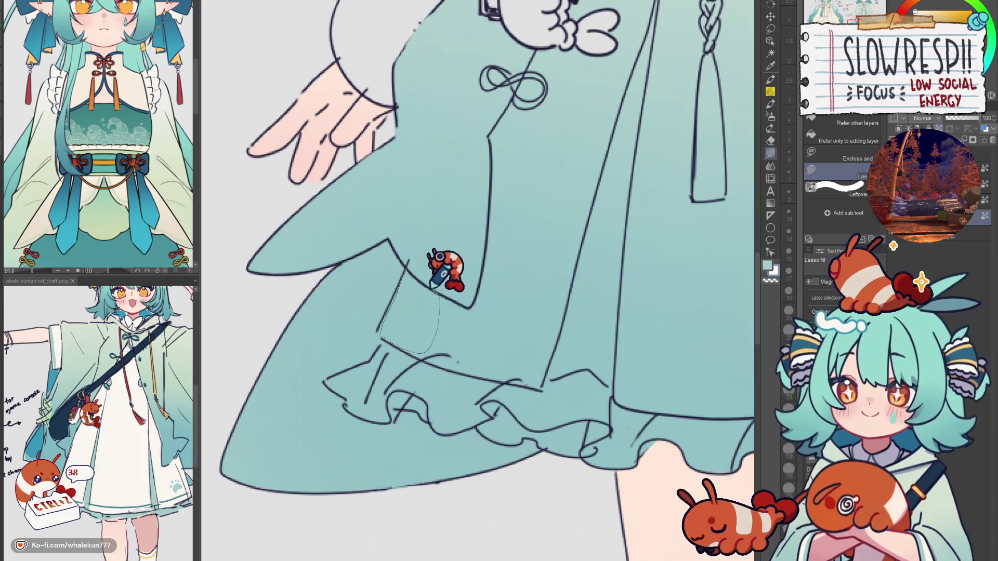
pyautogui.moveTo(431, 286); pyautogui.dragTo(418, 273)
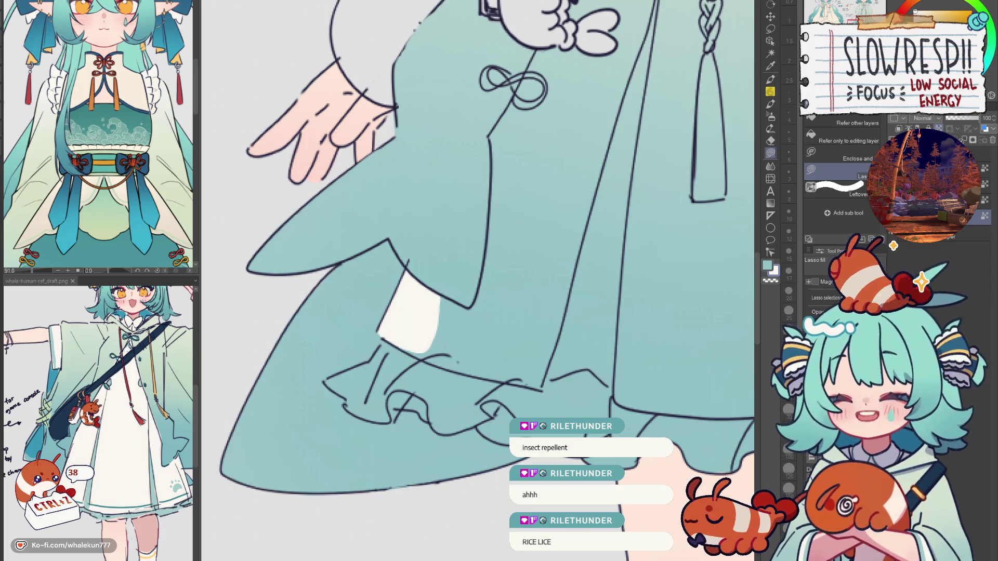
pyautogui.moveTo(457, 362)
pyautogui.mouseDown()
pyautogui.moveTo(452, 281)
pyautogui.moveTo(501, 364)
pyautogui.moveTo(431, 290)
pyautogui.moveTo(476, 298)
pyautogui.moveTo(510, 288)
pyautogui.mouseUp()
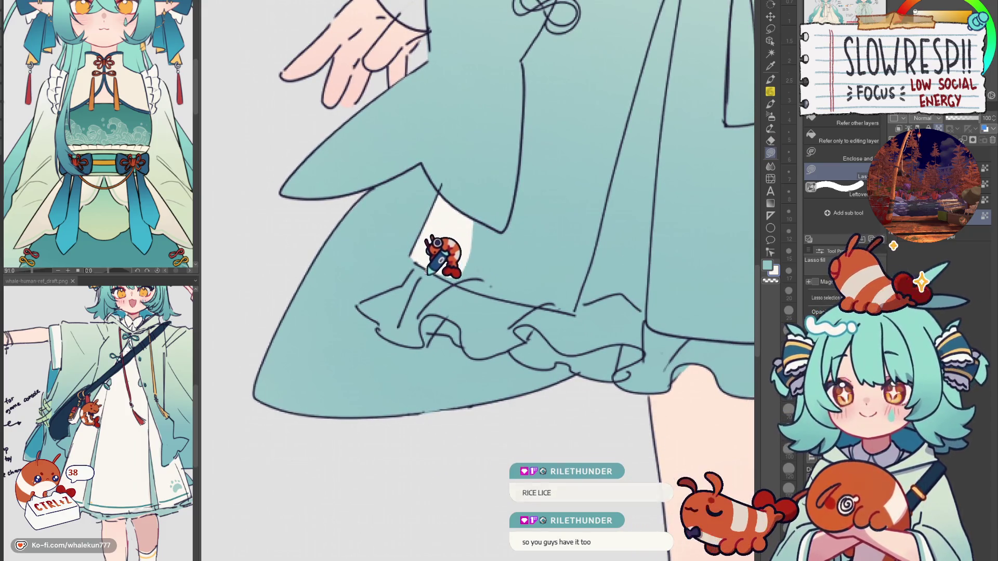
pyautogui.moveTo(396, 290)
pyautogui.mouseDown()
pyautogui.moveTo(361, 302)
pyautogui.moveTo(442, 283)
pyautogui.moveTo(401, 312)
pyautogui.moveTo(419, 330)
pyautogui.moveTo(486, 256)
pyautogui.mouseUp()
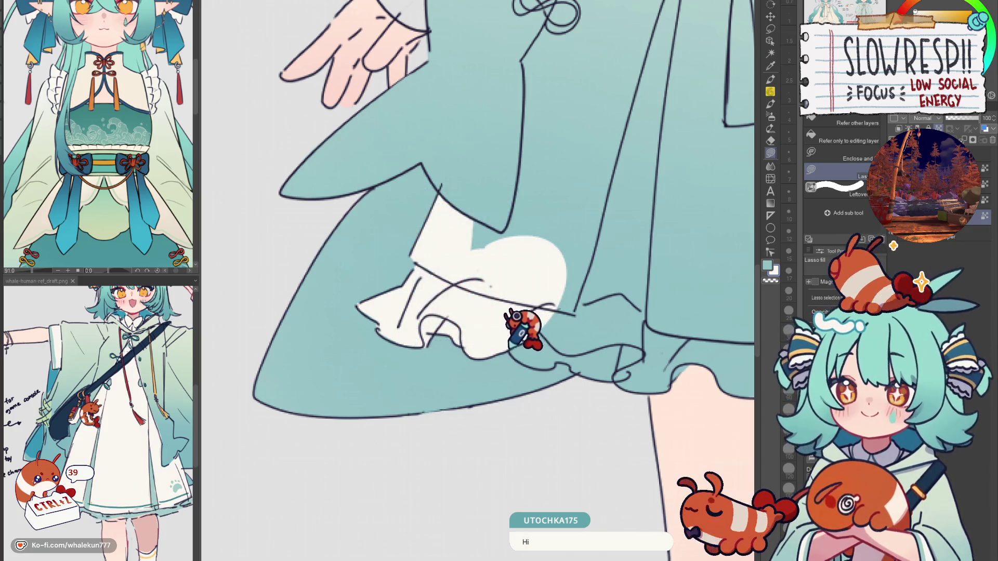
# Extend the white underskirt fill to the right, including the small teal notch
pyautogui.moveTo(559, 366)
pyautogui.mouseDown()
pyautogui.moveTo(579, 369)
pyautogui.moveTo(676, 281)
pyautogui.moveTo(515, 207)
pyautogui.mouseUp()
pyautogui.moveTo(562, 292); pyautogui.dragTo(576, 371)
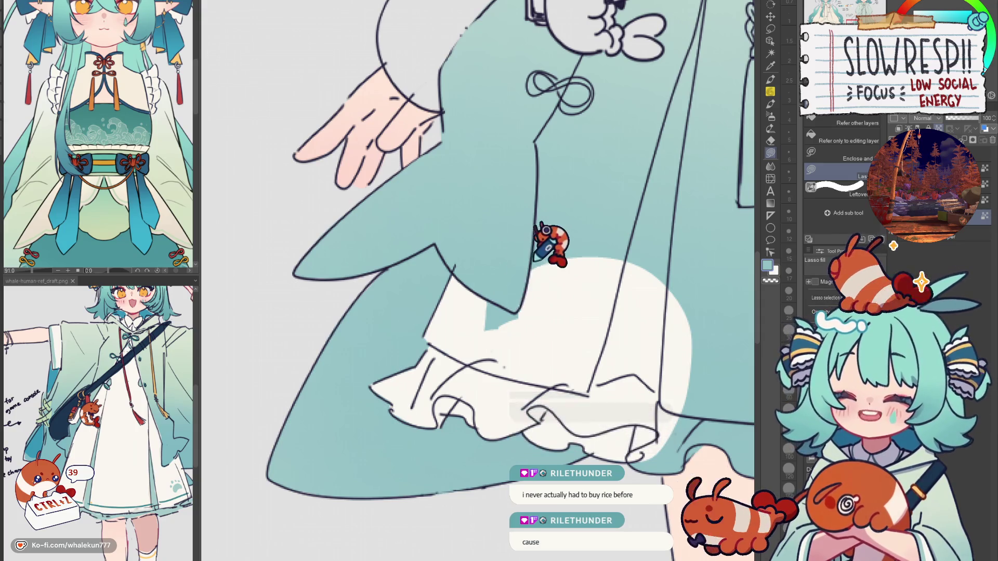
pyautogui.moveTo(506, 274)
pyautogui.mouseDown()
pyautogui.moveTo(513, 296)
pyautogui.moveTo(523, 271)
pyautogui.mouseUp()
pyautogui.hscroll(3, 520, 301)
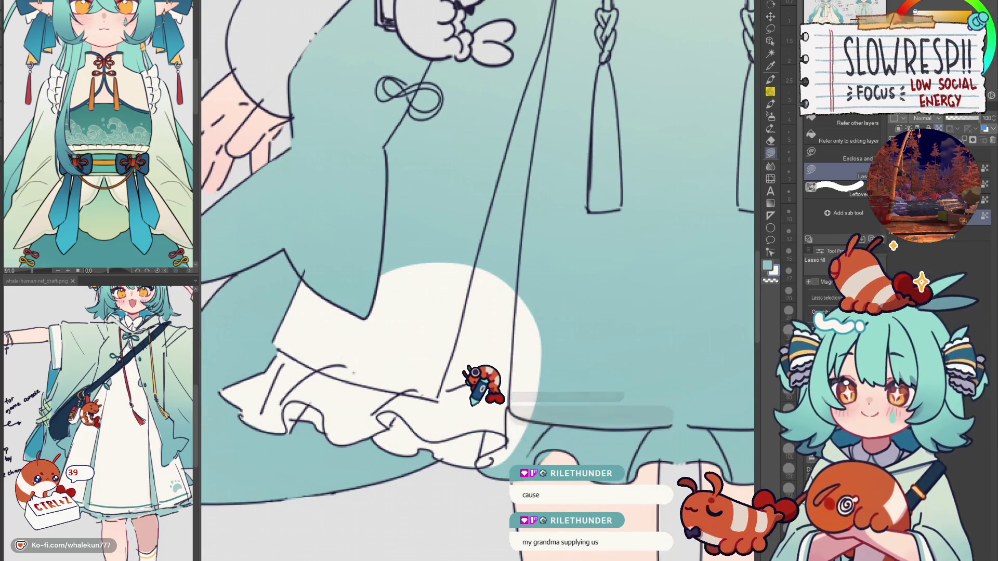
pyautogui.scroll(-3, 472, 404)
pyautogui.hscroll(3, 472, 404)
pyautogui.scroll(-2, 477, 414)
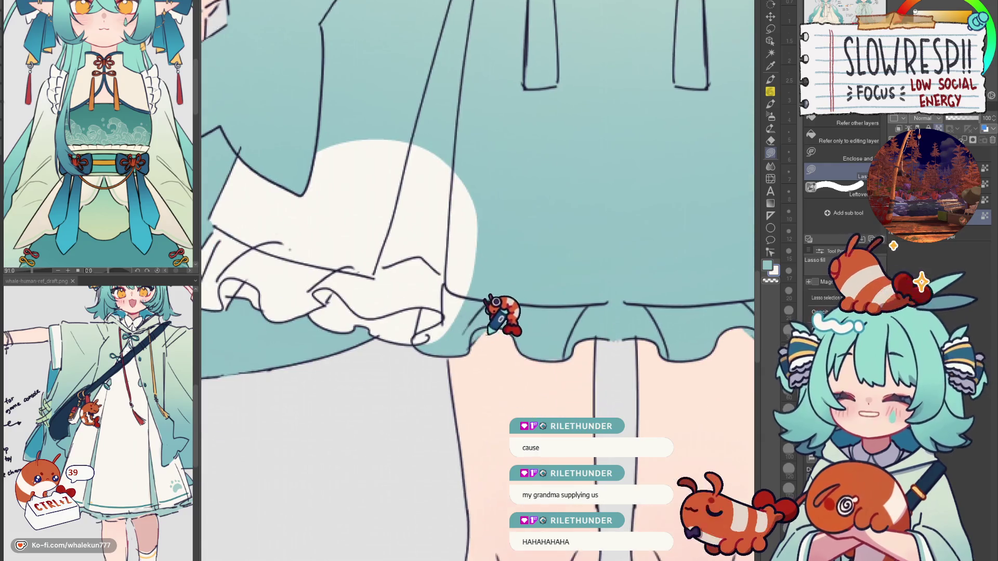
# Fill more of the underskirt along the hem, undoing an accidental teal fill
pyautogui.moveTo(501, 253)
pyautogui.mouseDown()
pyautogui.moveTo(445, 290)
pyautogui.moveTo(413, 333)
pyautogui.mouseUp()
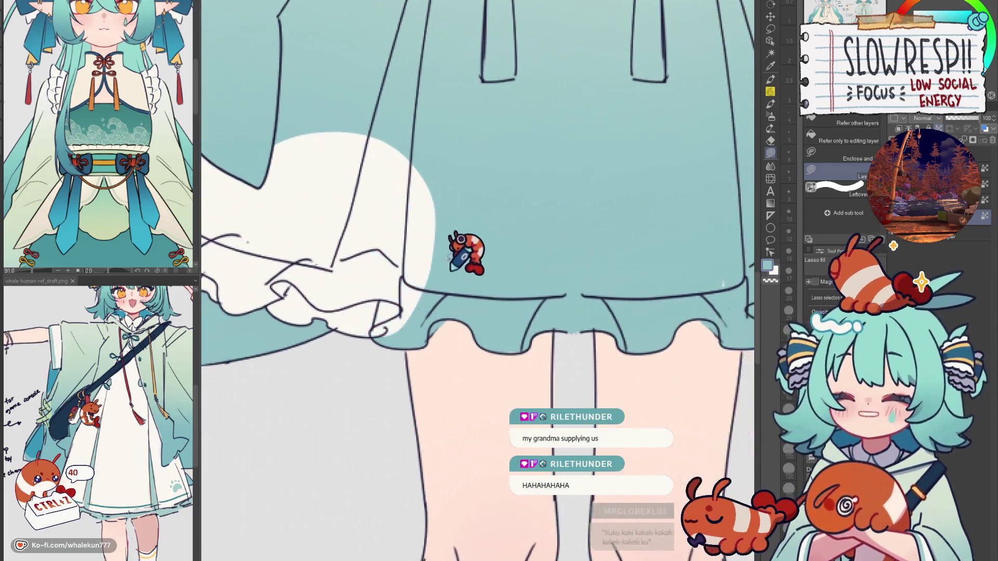
pyautogui.hotkey('ctrl', 'z')
pyautogui.hscroll(3, 519, 301)
pyautogui.moveTo(439, 269)
pyautogui.mouseDown()
pyautogui.moveTo(645, 368)
pyautogui.moveTo(585, 217)
pyautogui.mouseUp()
pyautogui.hscroll(1, 478, 281)
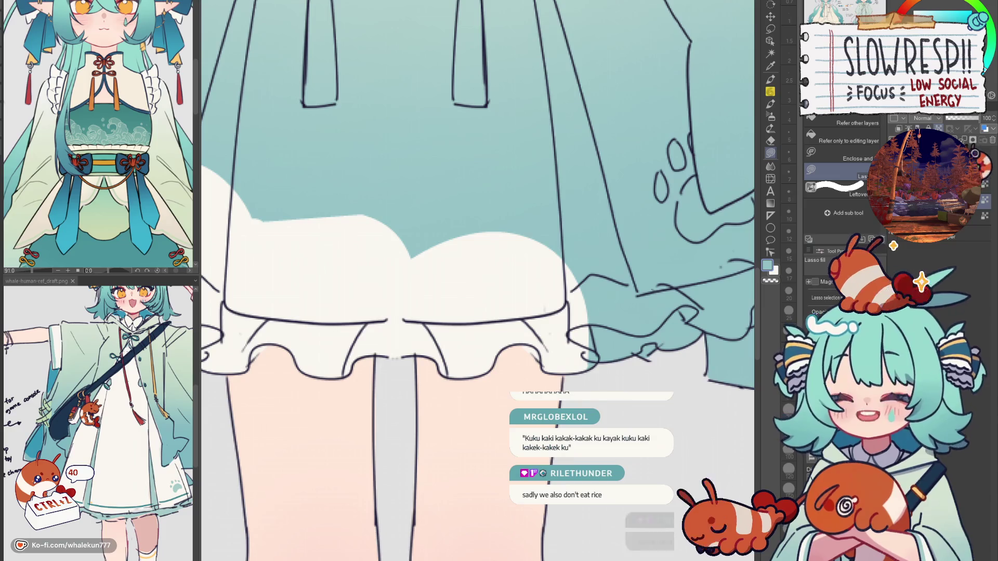
pyautogui.press('e')
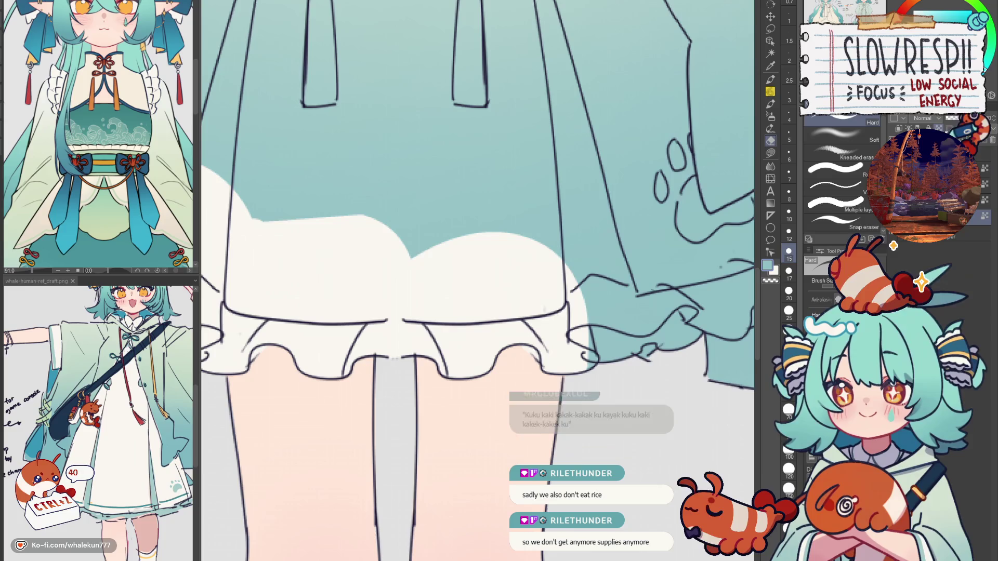
# Lasso-fill the ruffles under the cloak's right flap white, joining the underskirt
pyautogui.click(770, 152)
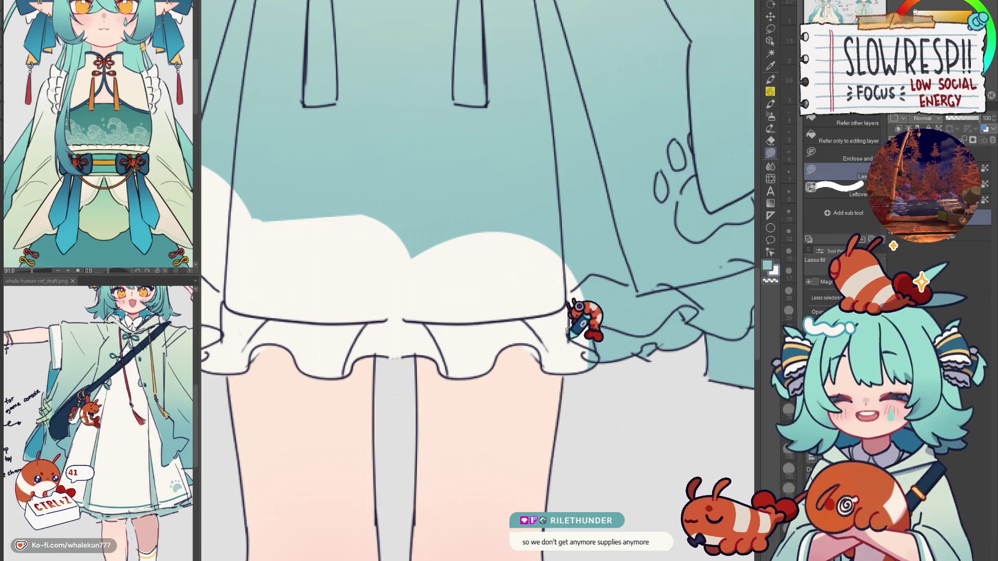
pyautogui.moveTo(615, 373); pyautogui.dragTo(495, 412)
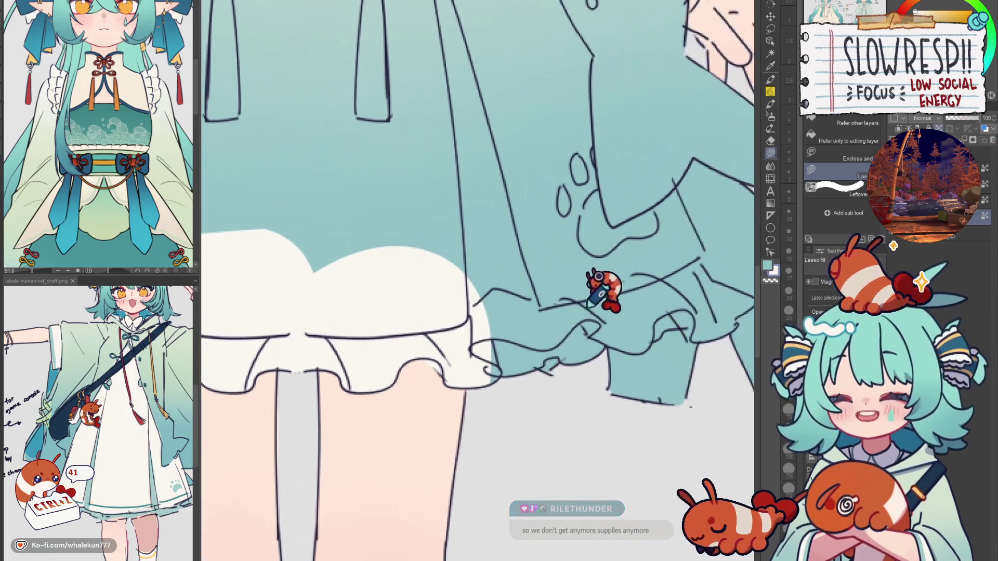
pyautogui.moveTo(654, 227)
pyautogui.mouseDown()
pyautogui.moveTo(641, 282)
pyautogui.moveTo(577, 309)
pyautogui.moveTo(521, 446)
pyautogui.moveTo(572, 422)
pyautogui.moveTo(650, 273)
pyautogui.moveTo(435, 423)
pyautogui.moveTo(468, 447)
pyautogui.mouseUp()
pyautogui.moveTo(627, 394); pyautogui.dragTo(531, 382)
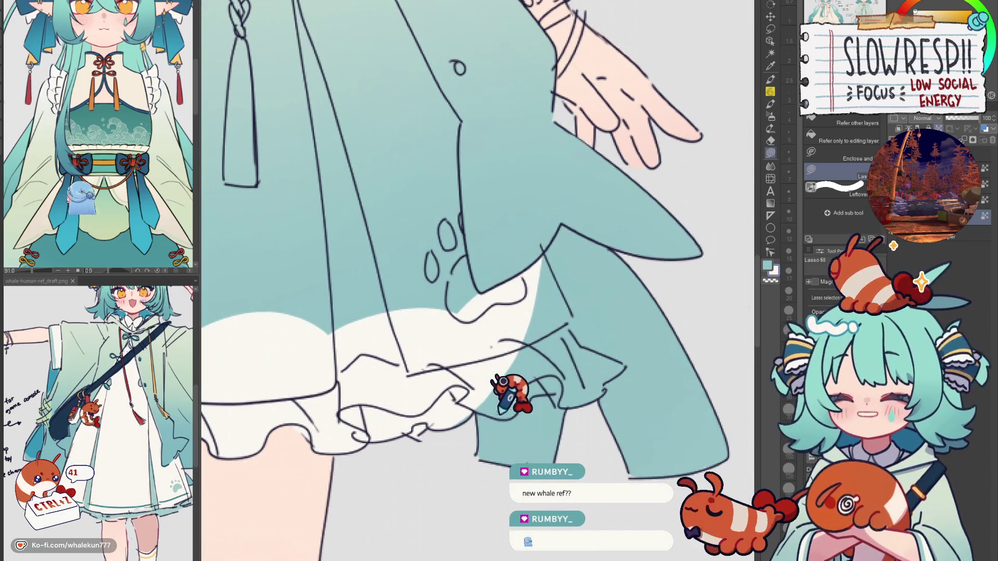